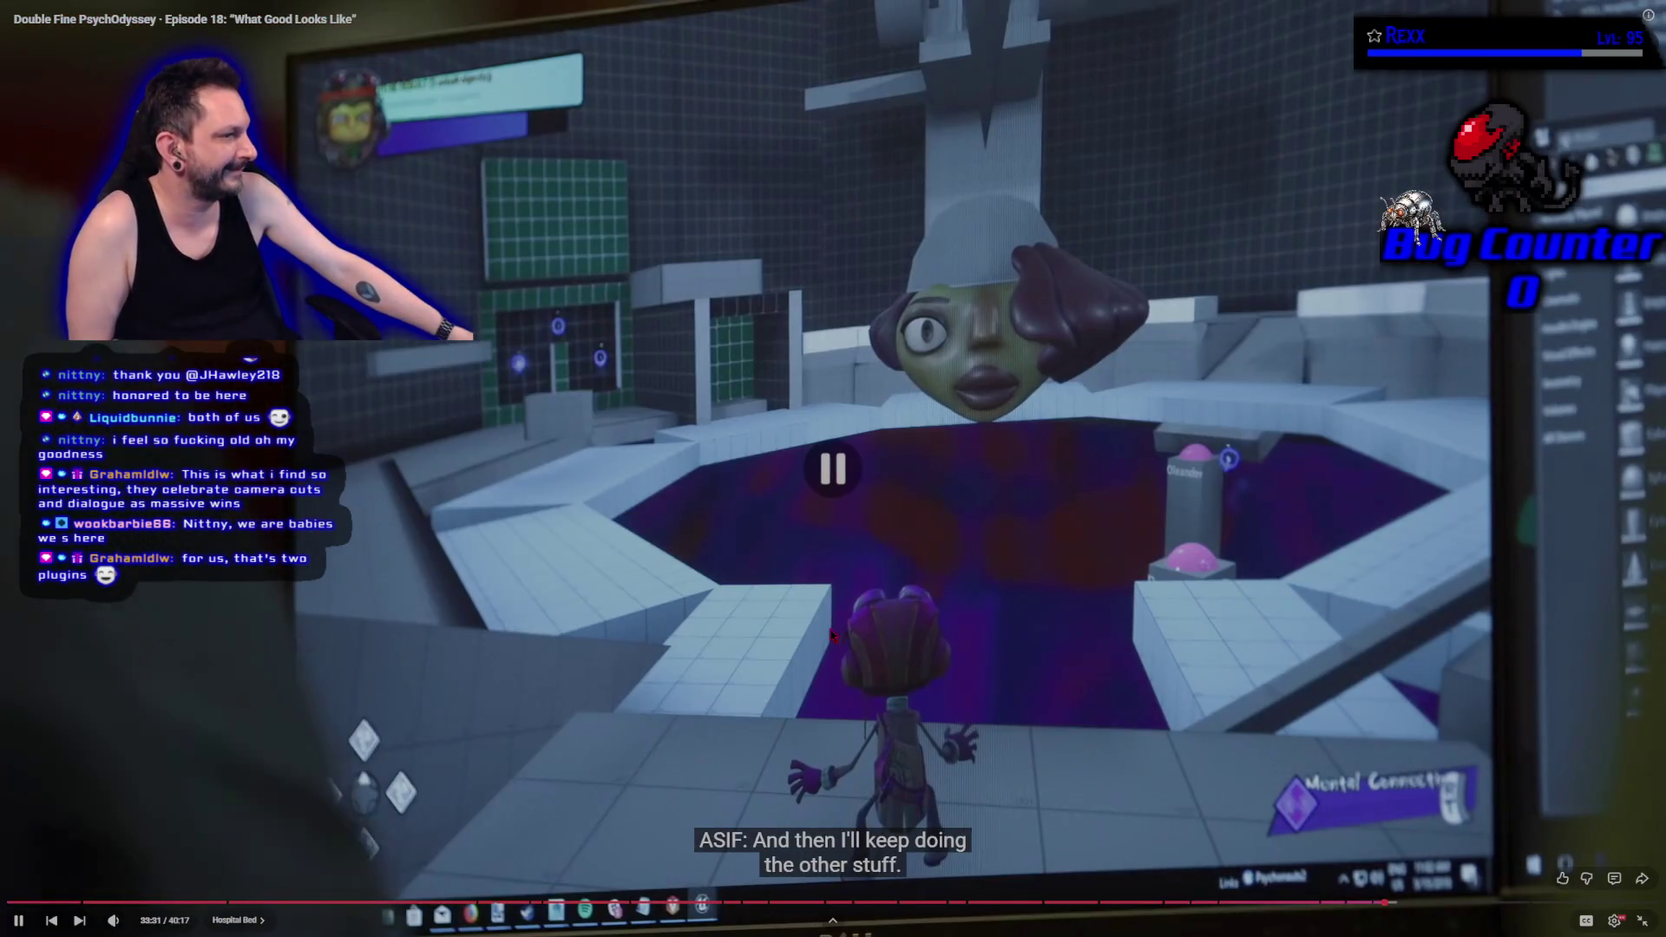
Watch the tutorial episode from the Bertha Bomb chapter, pausing and resuming at several points.
key(Left)
key(Left)
key(Left)
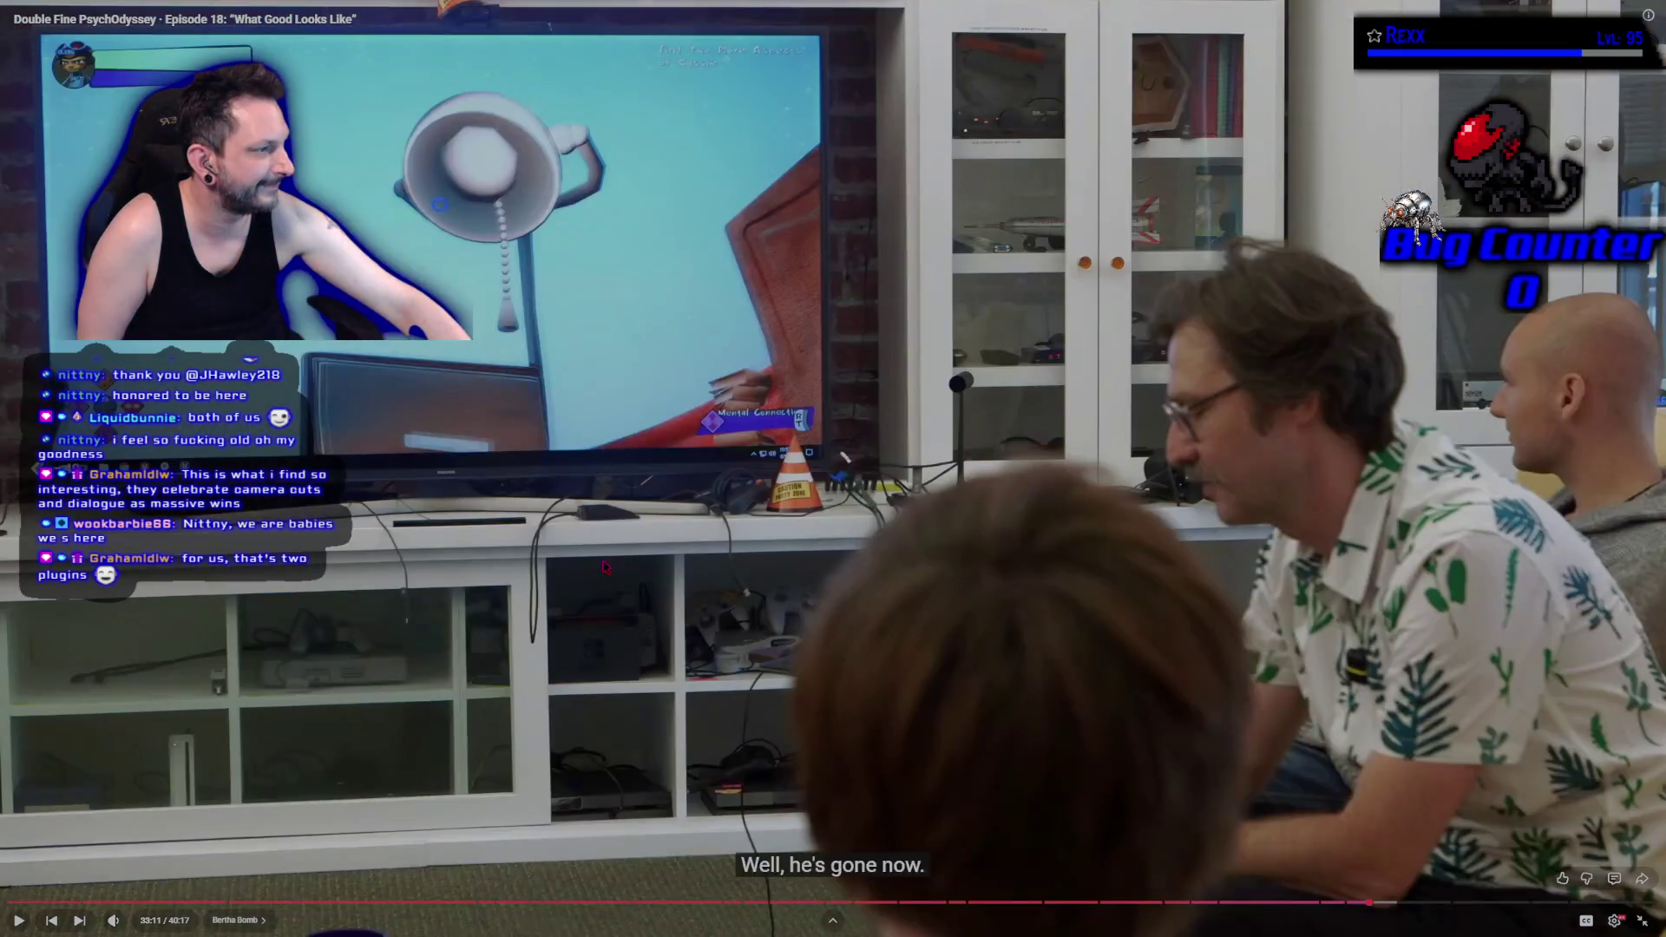
key(Left)
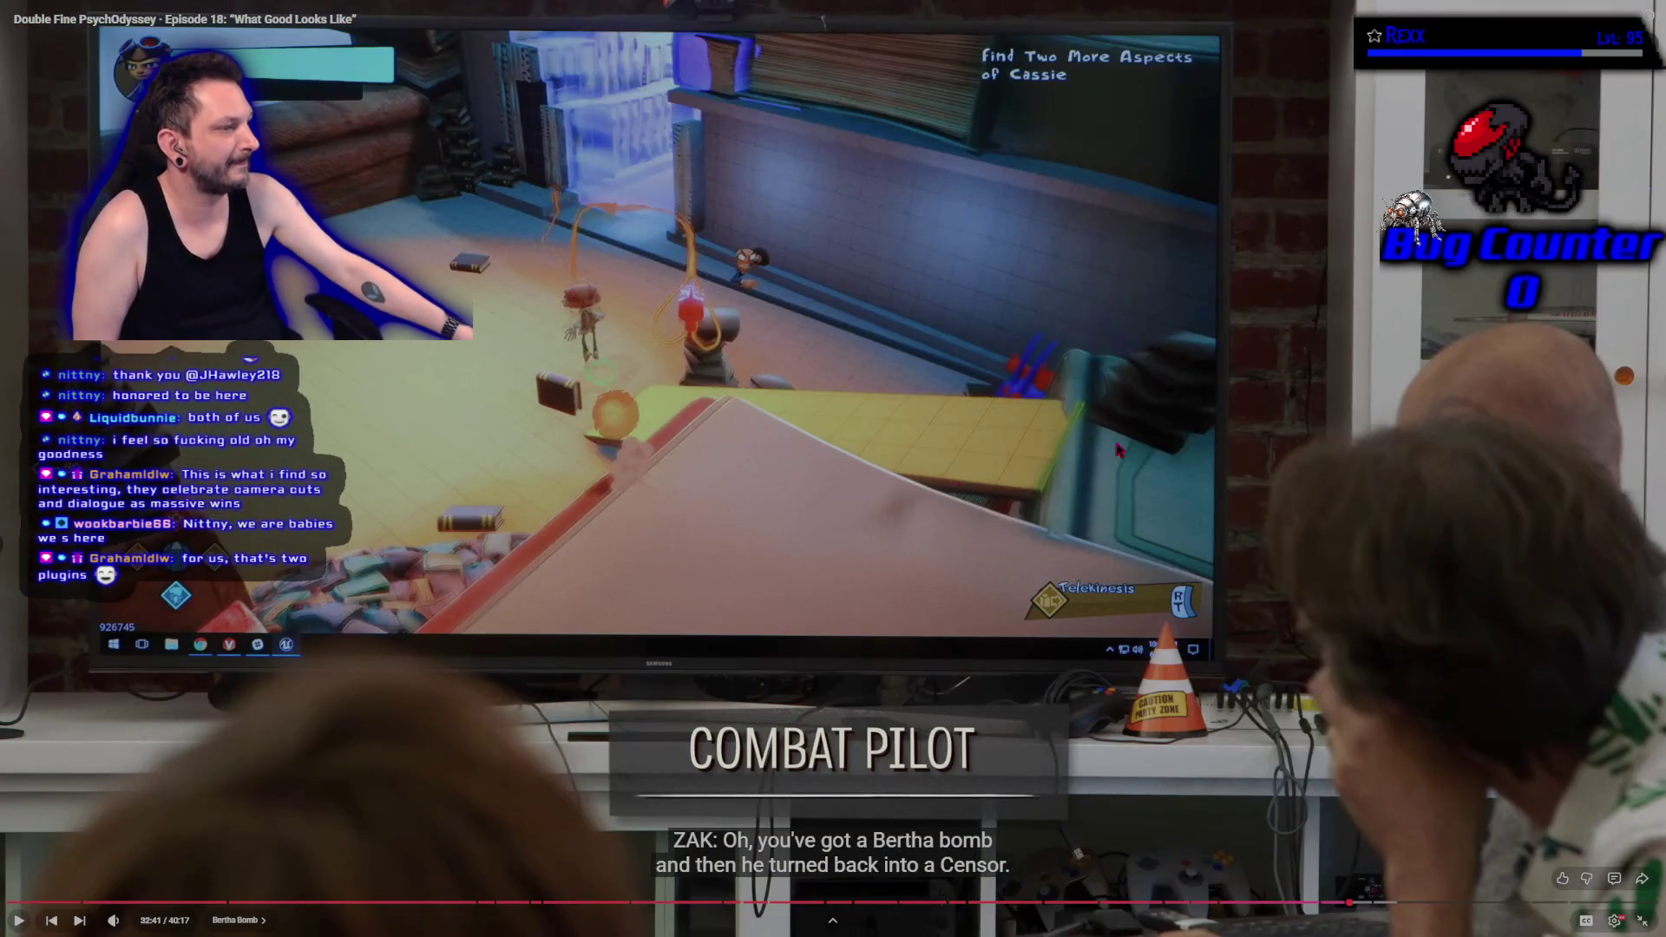
key(space)
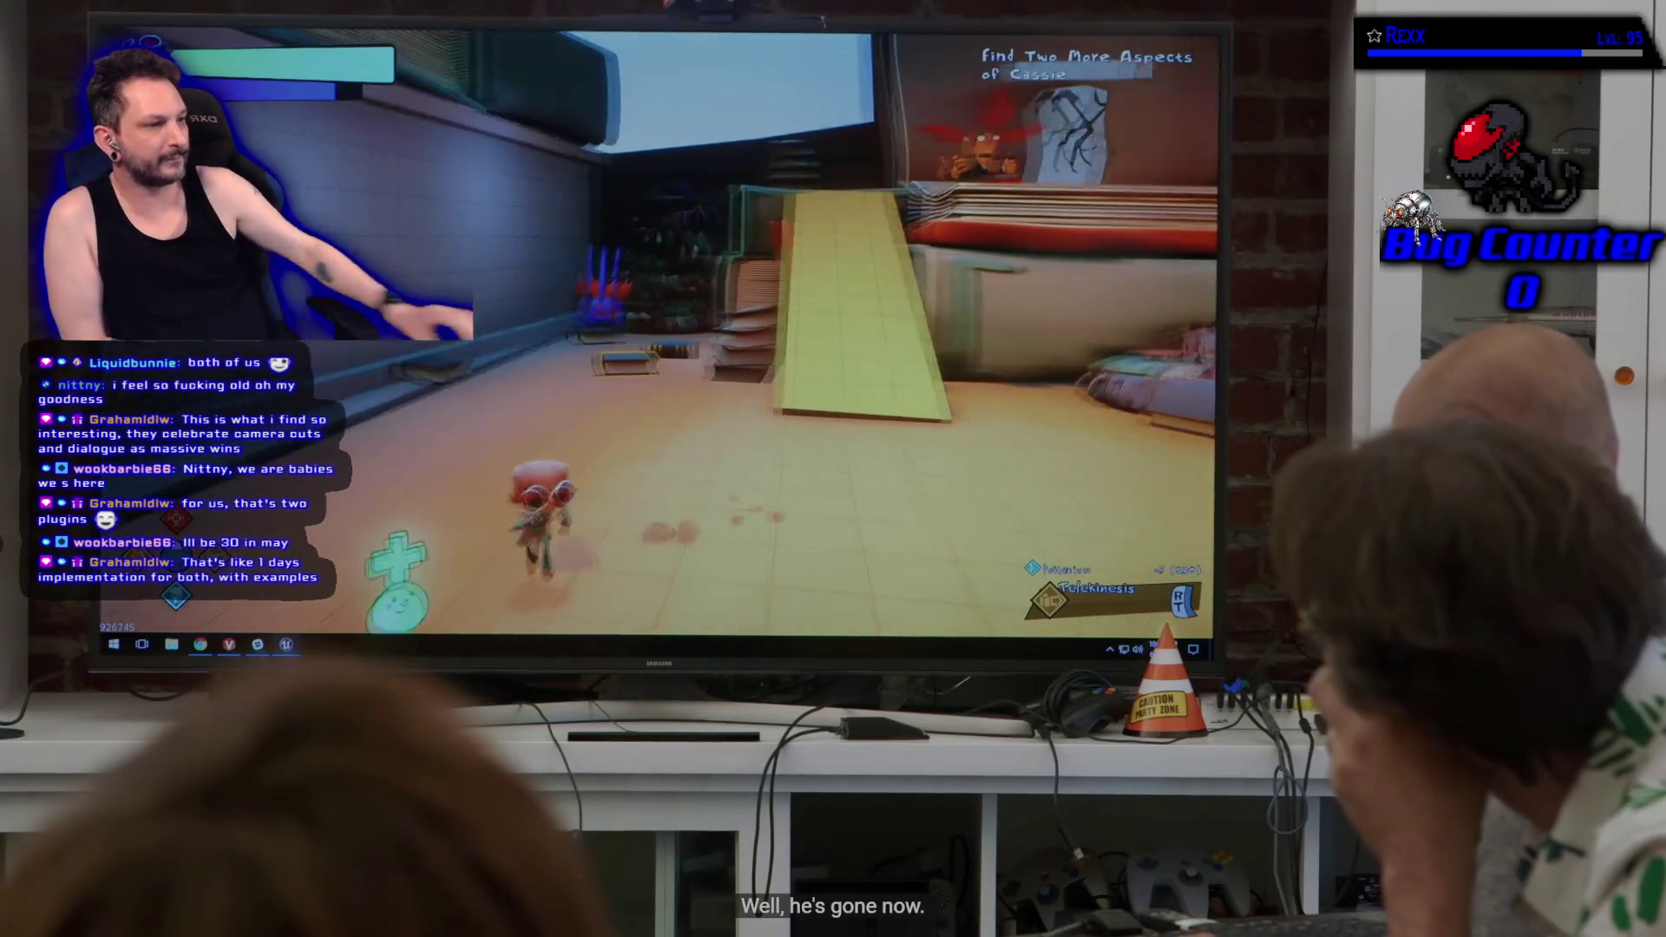
click(1060, 378)
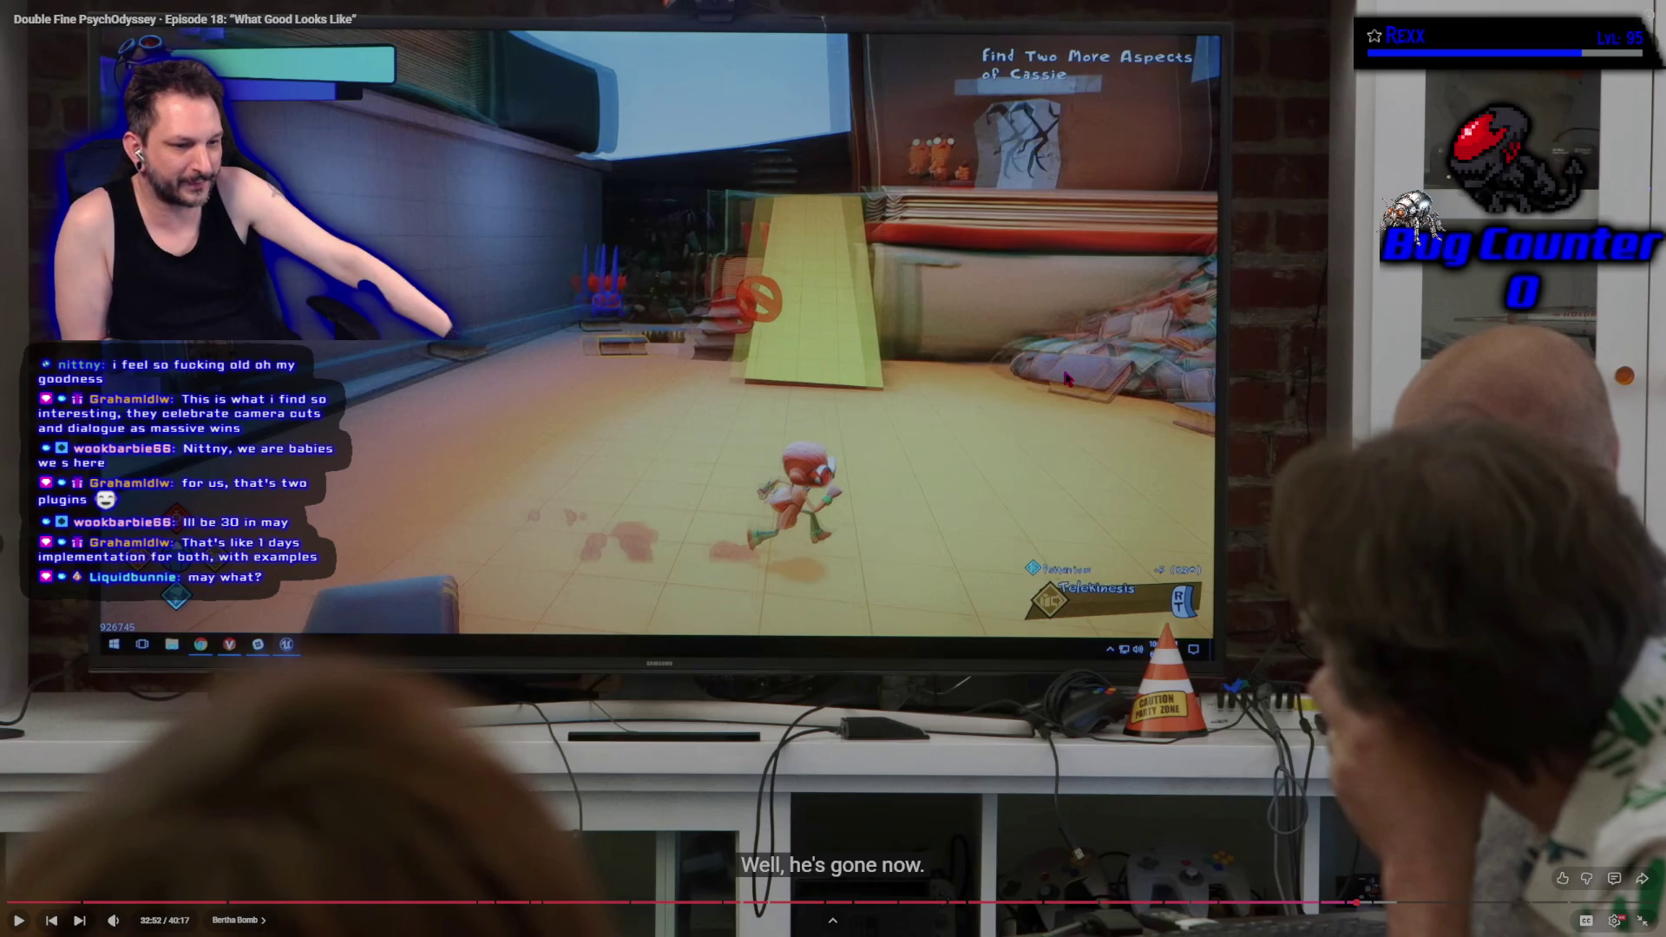
click(1067, 473)
click(1067, 473)
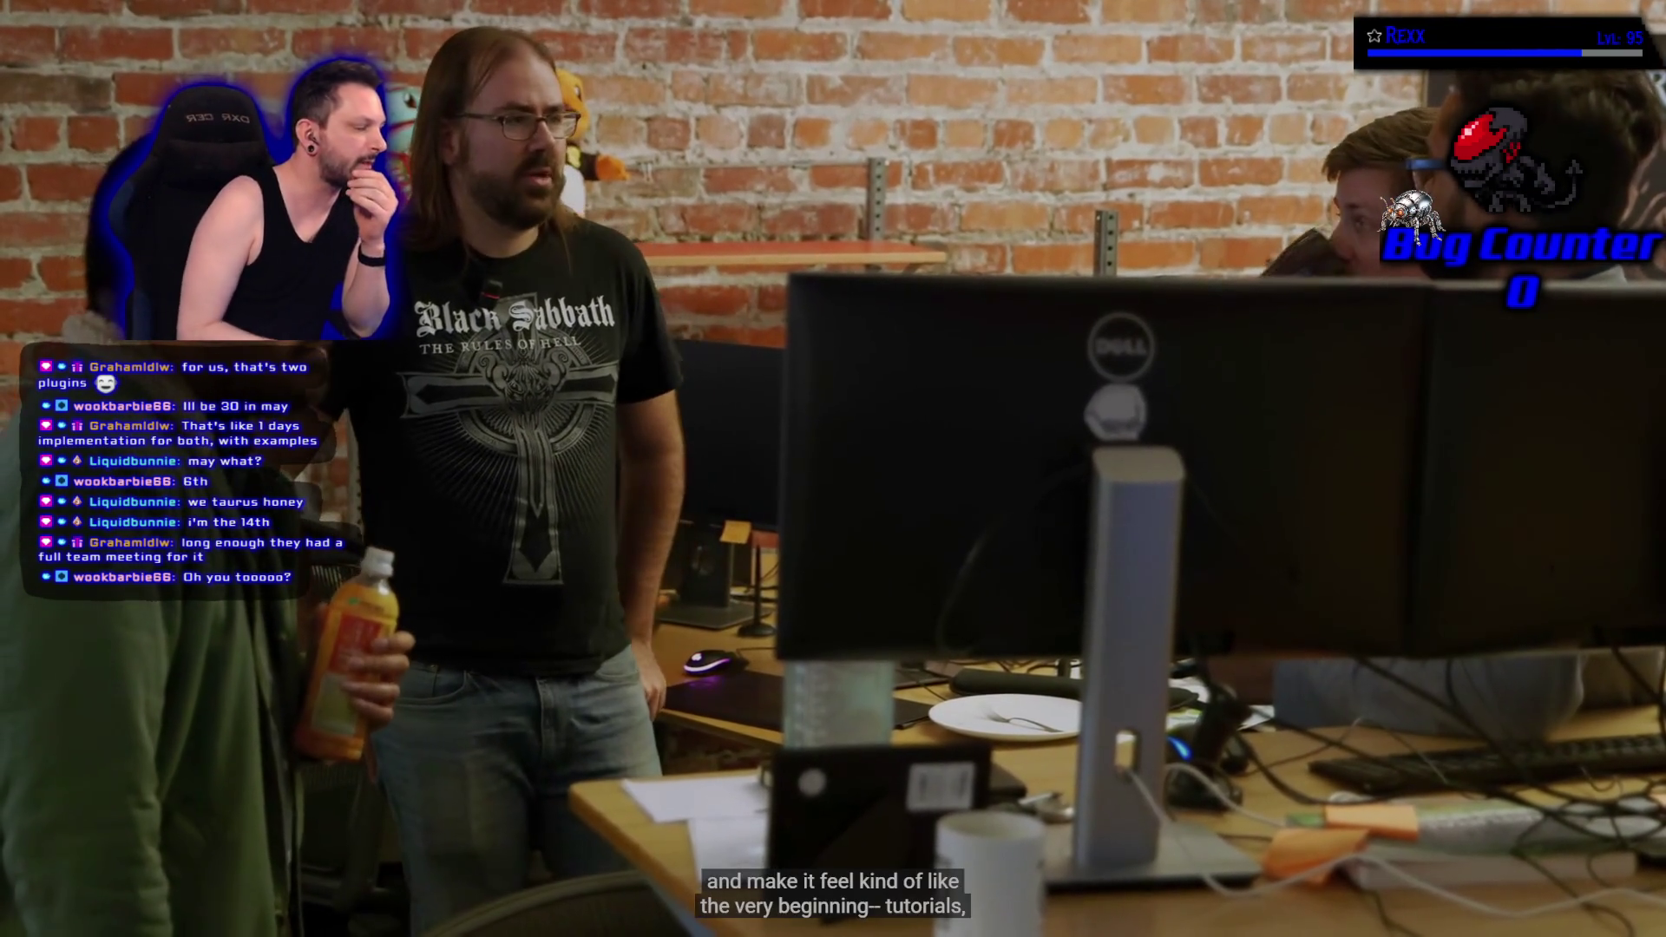
click(900, 365)
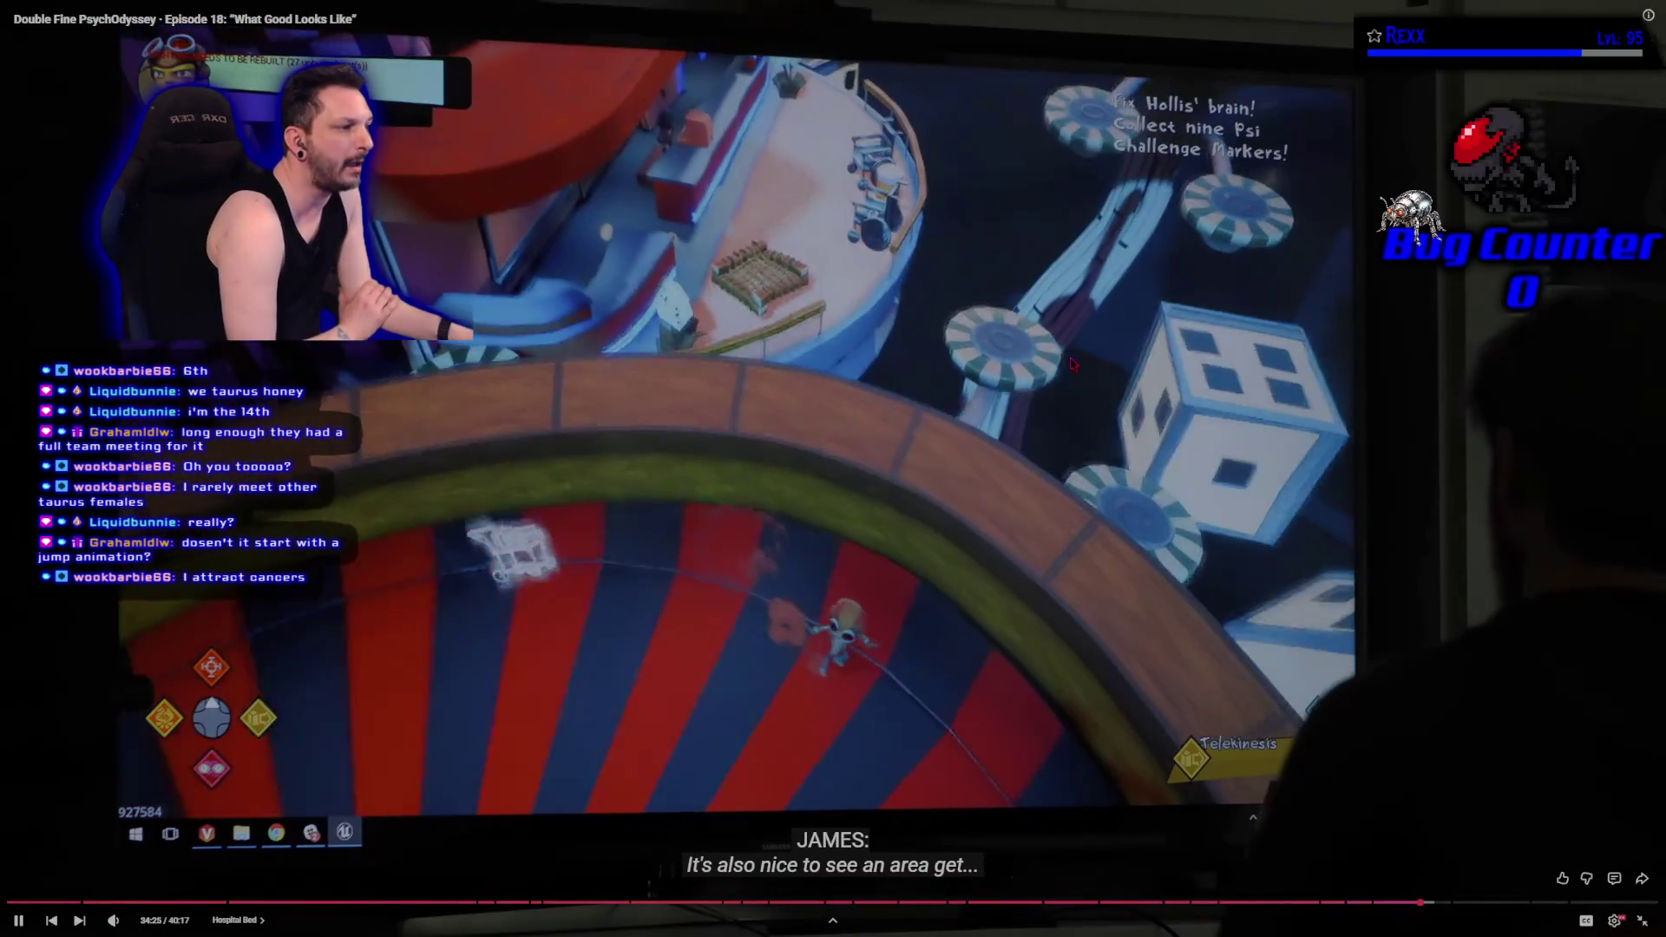
click(1073, 363)
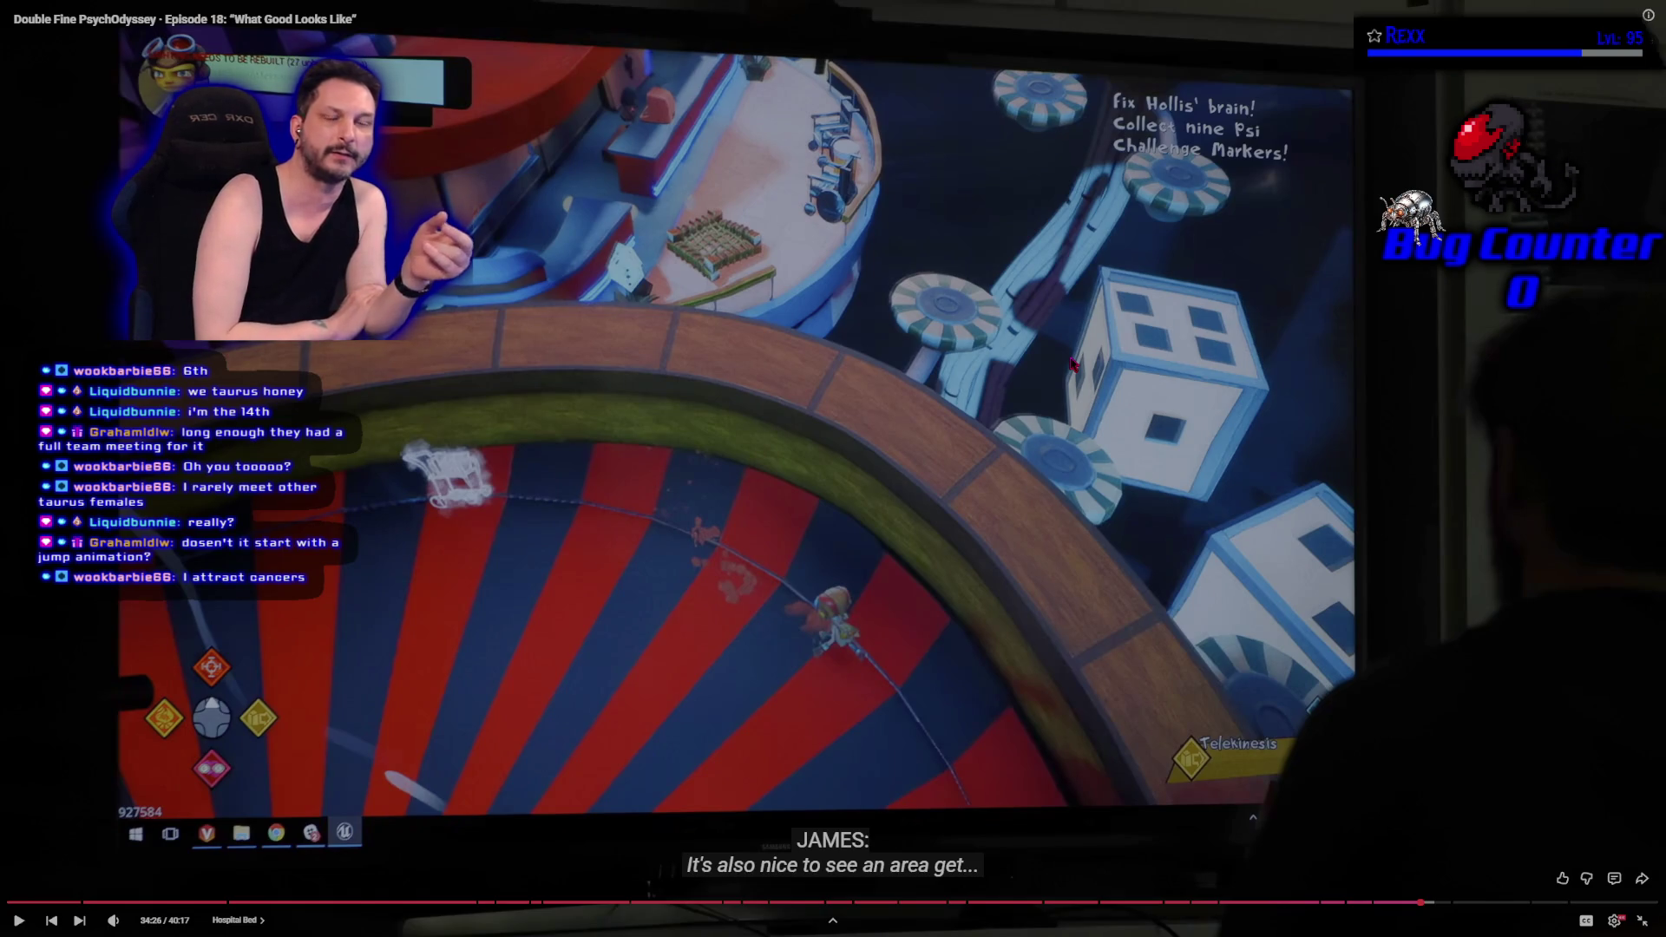
click(1073, 363)
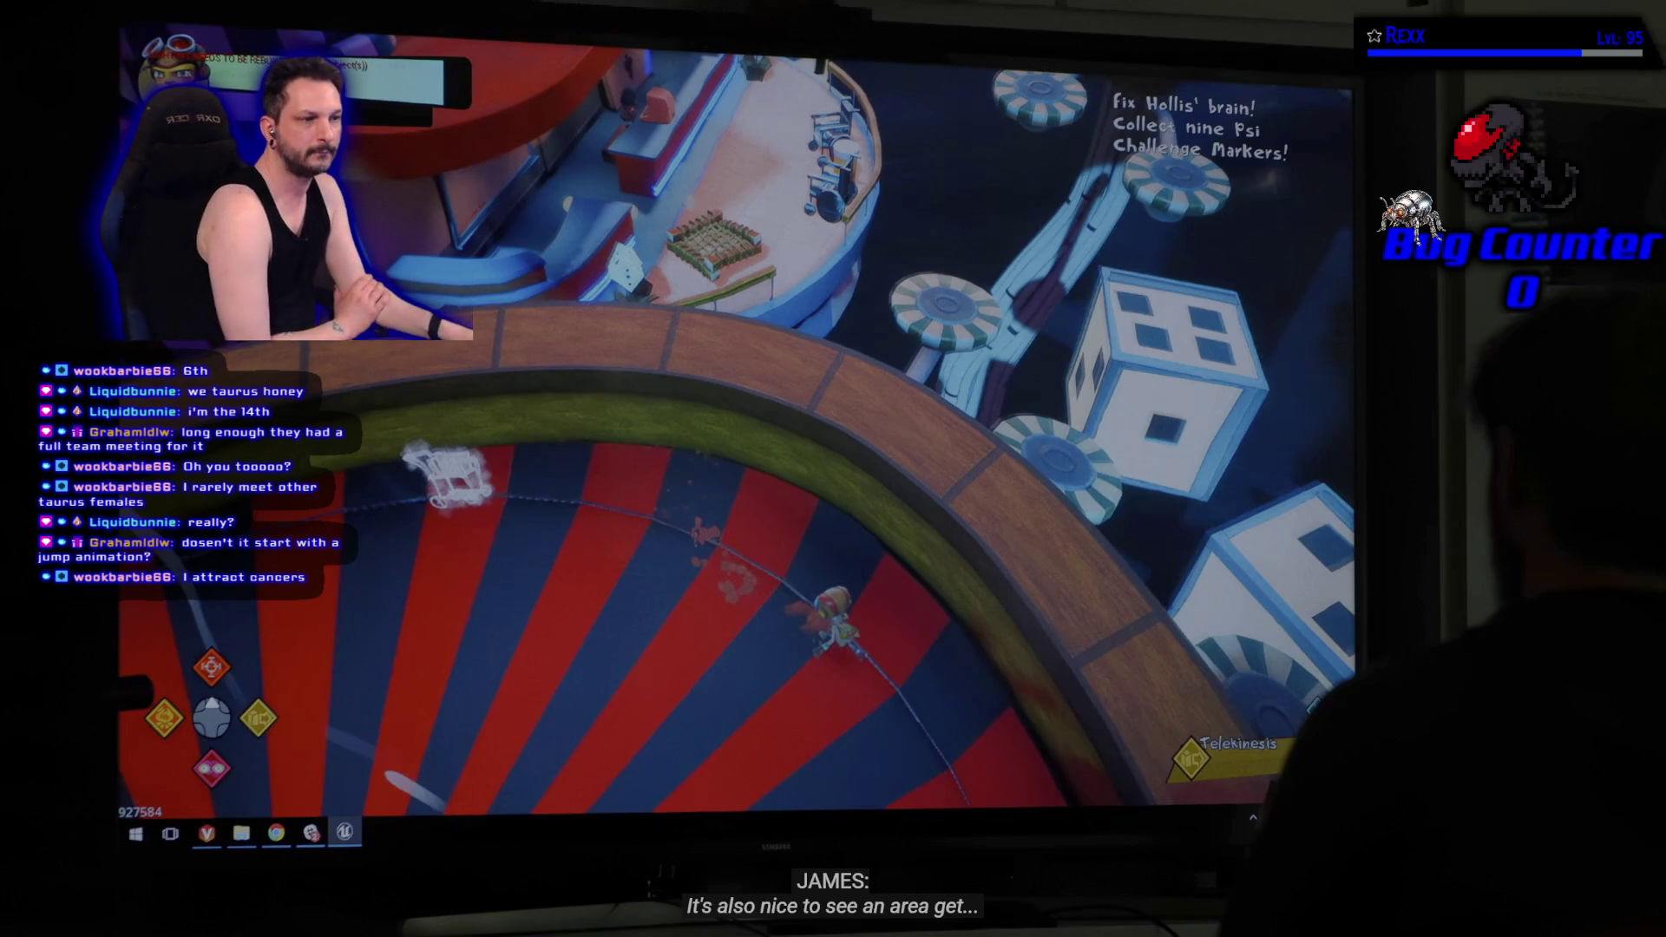
click(899, 327)
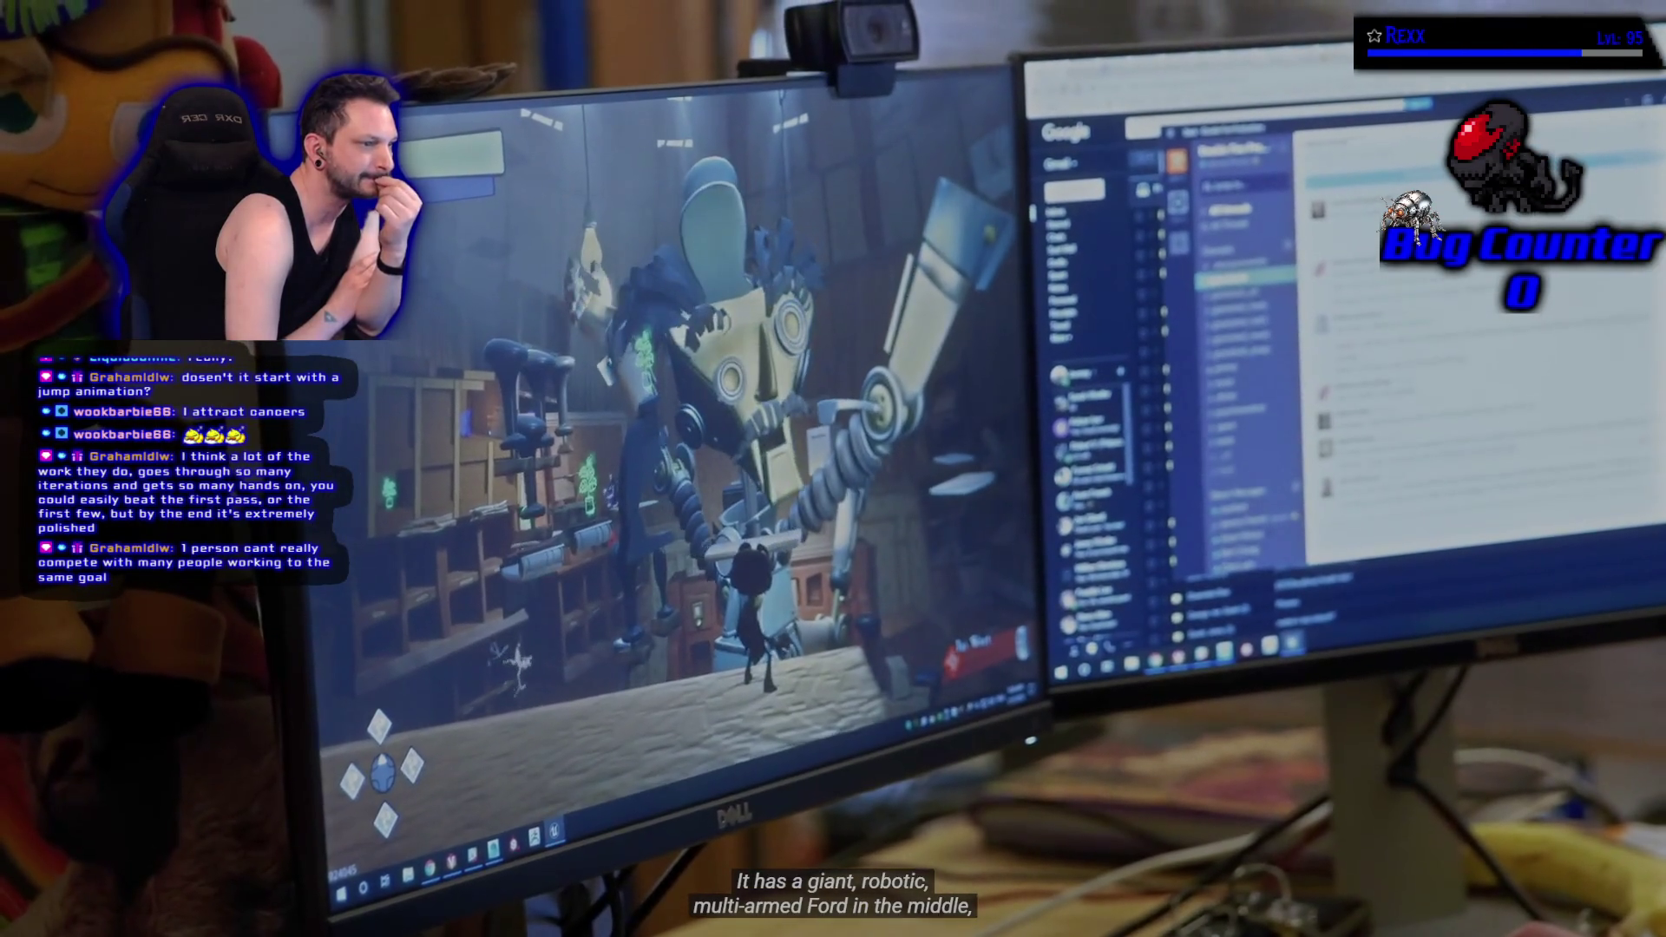
mouse_move(902, 559)
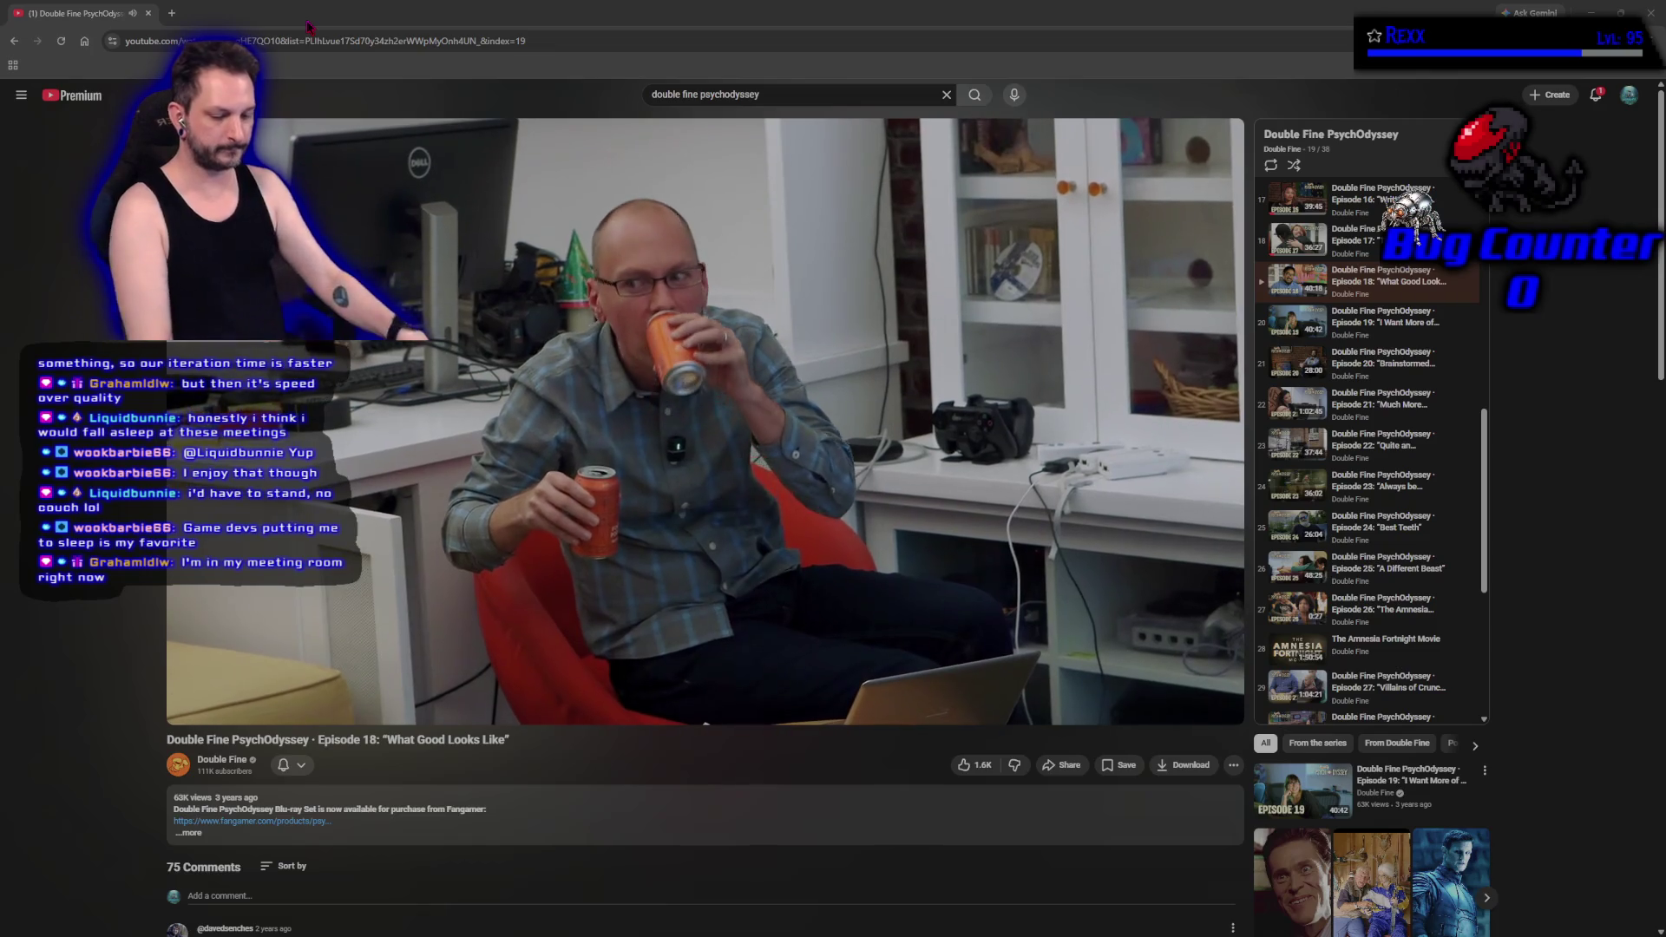
Close the YouTube window and switch to the Dungeon level in the editor.
mouse_move(660, 359)
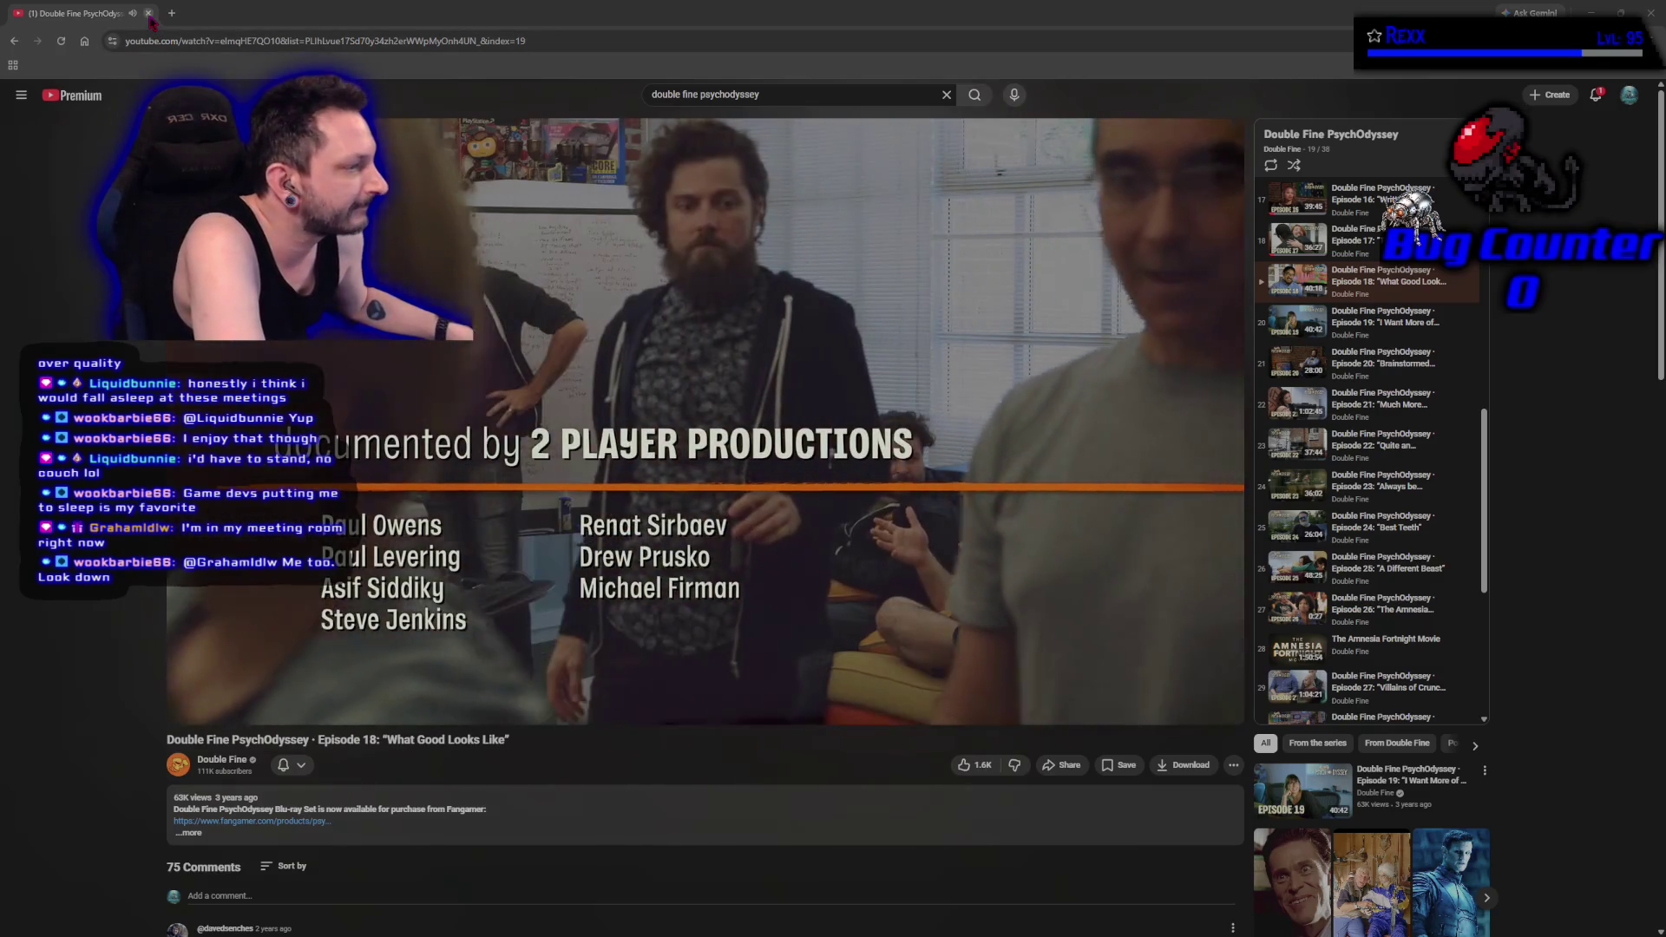
click(149, 13)
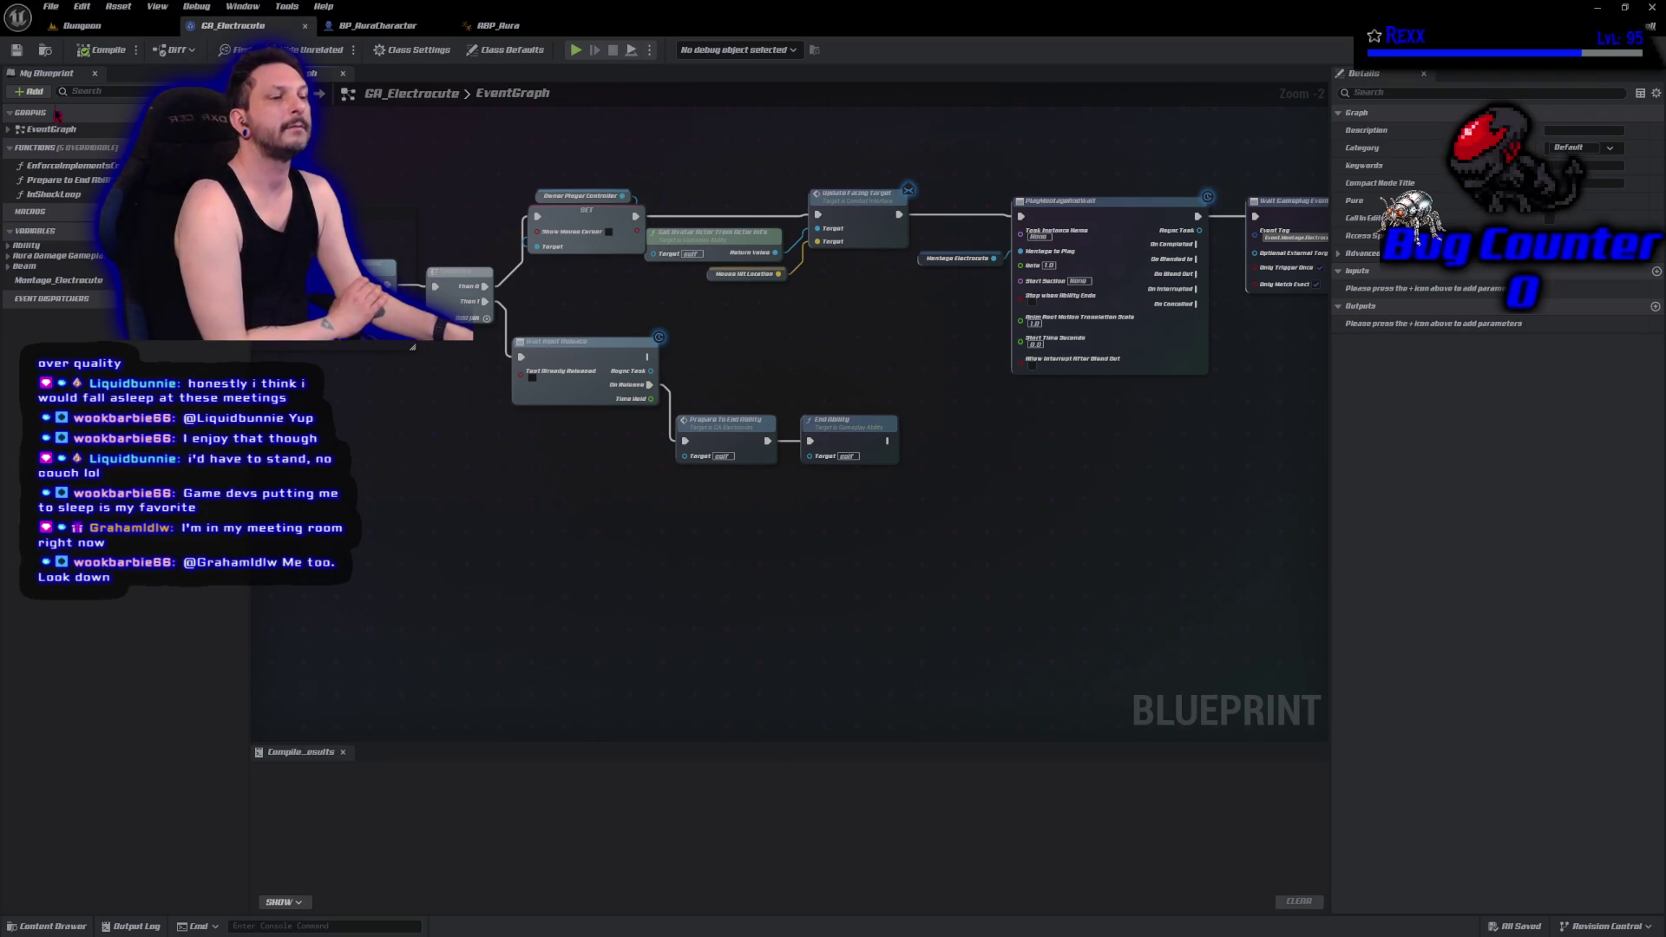
click(82, 26)
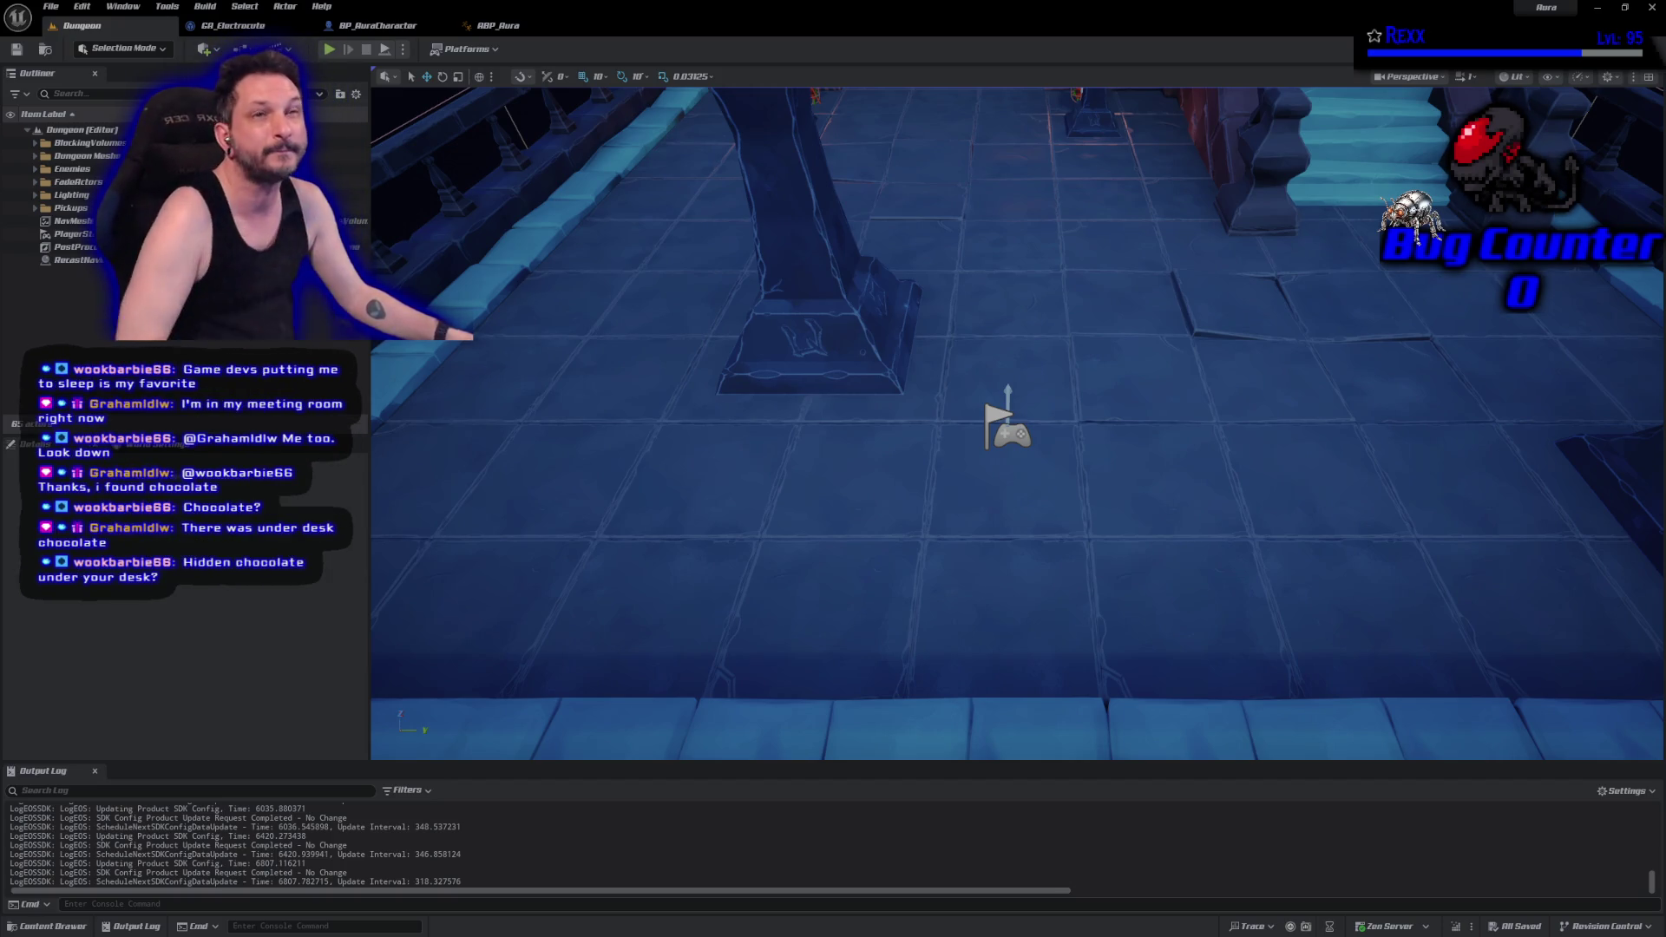
Create a GameplayCueNotify_Static Blueprint in the Lightning folder and begin entering its name.
click(52, 925)
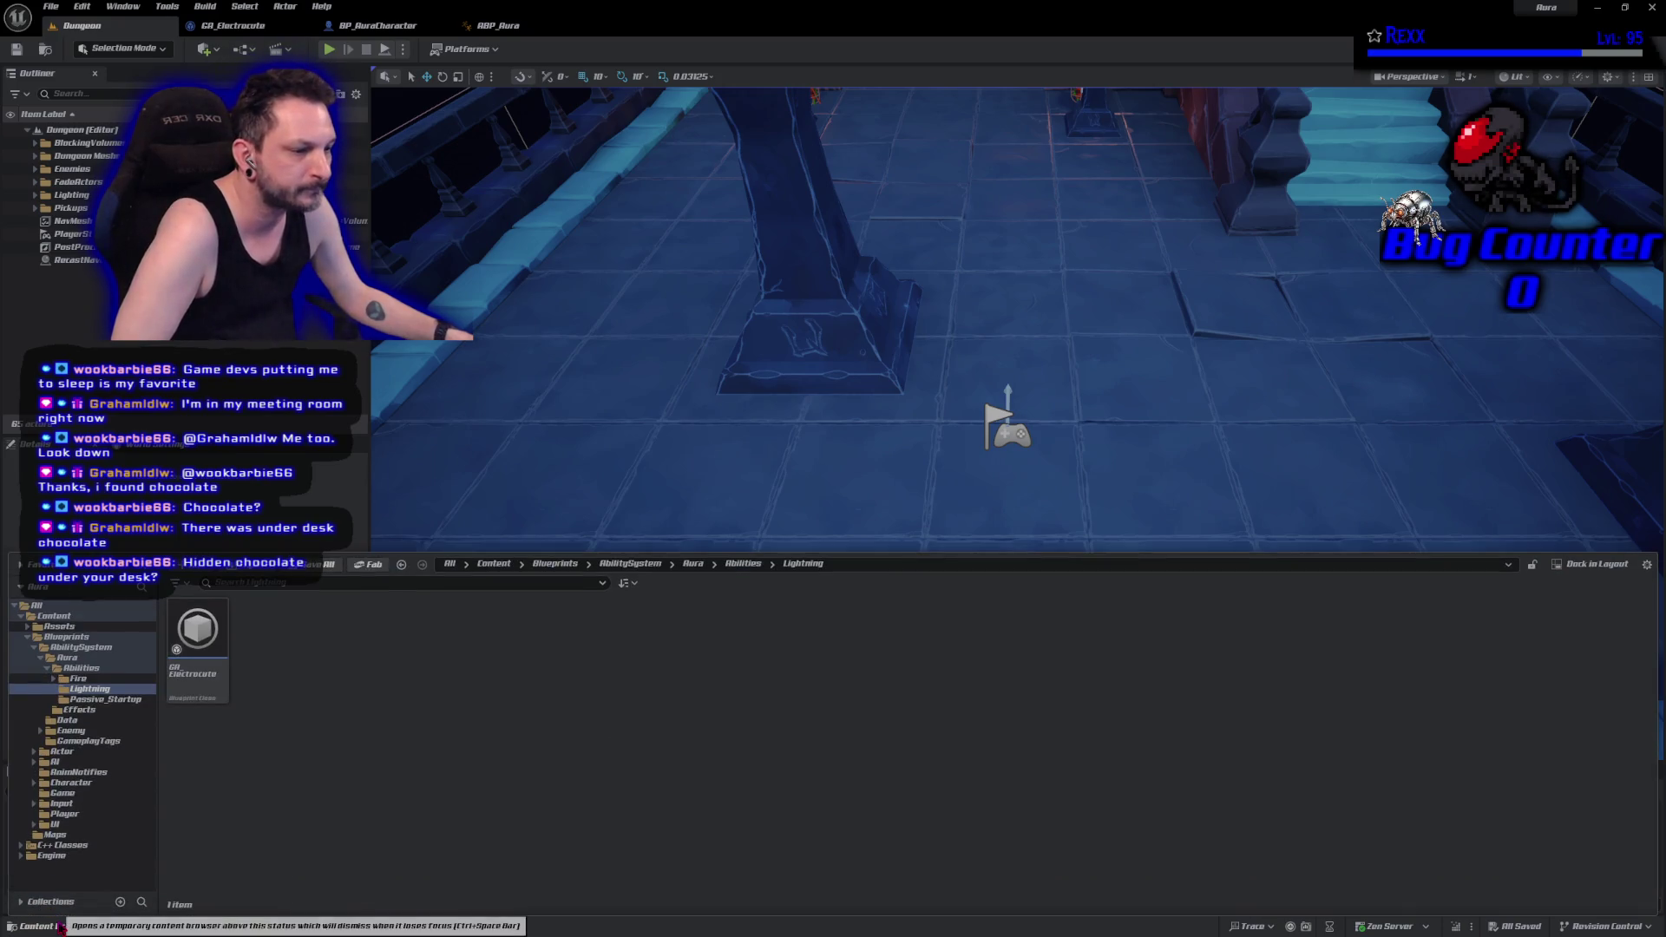
right_click(377, 660)
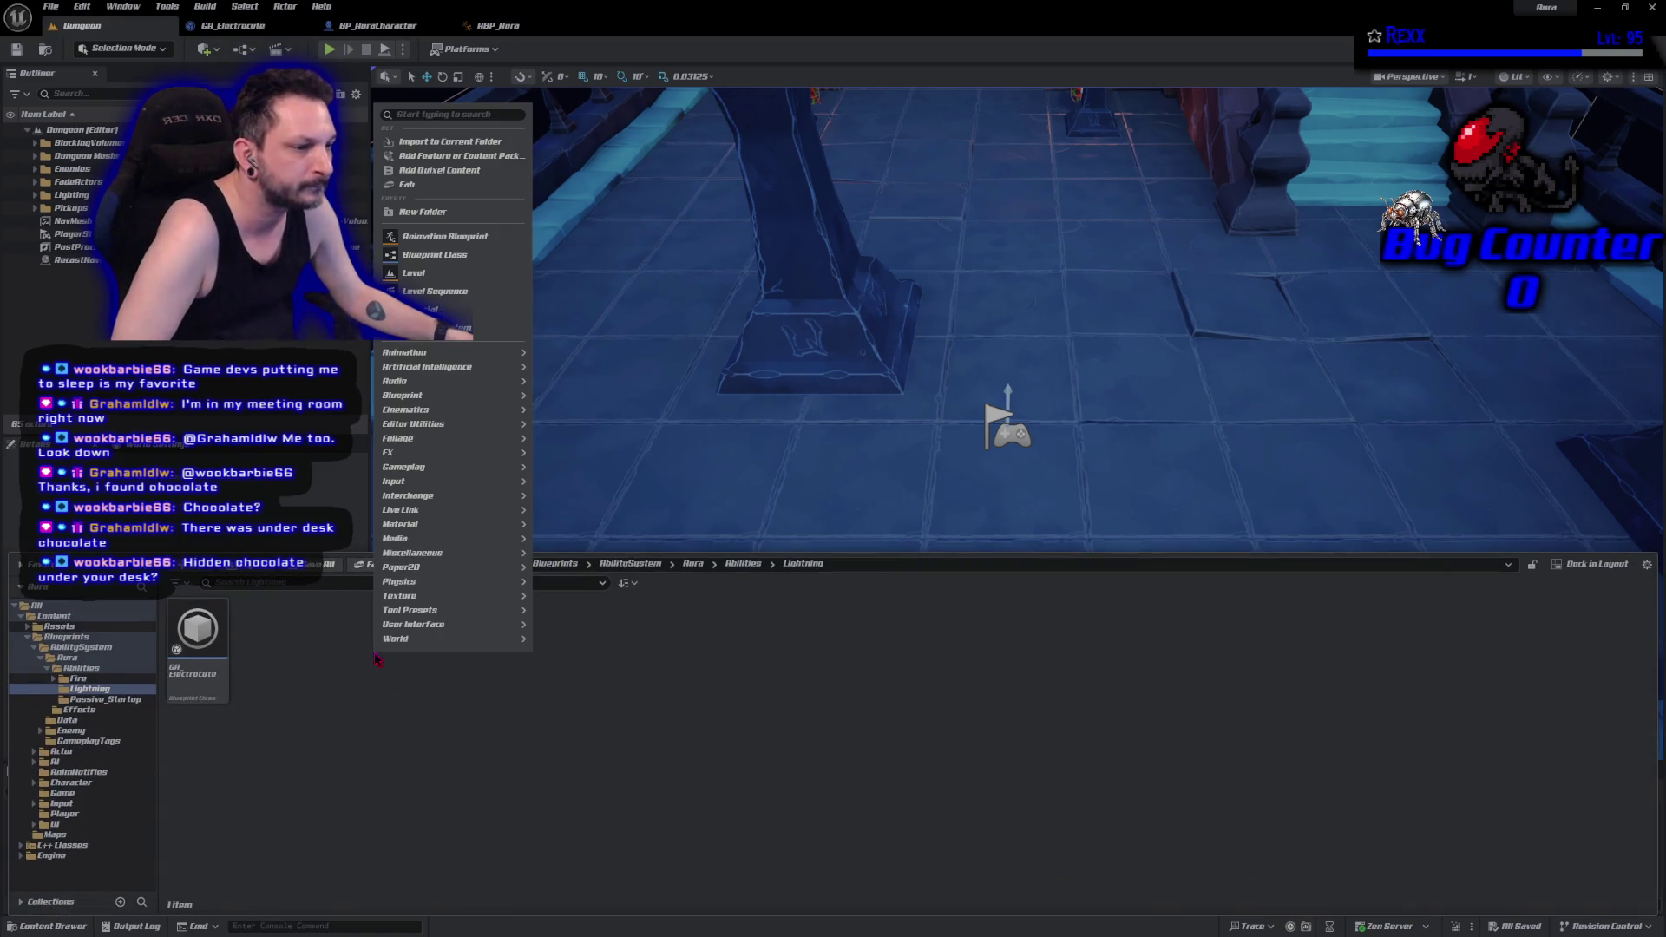
click(418, 257)
text(gameplay)
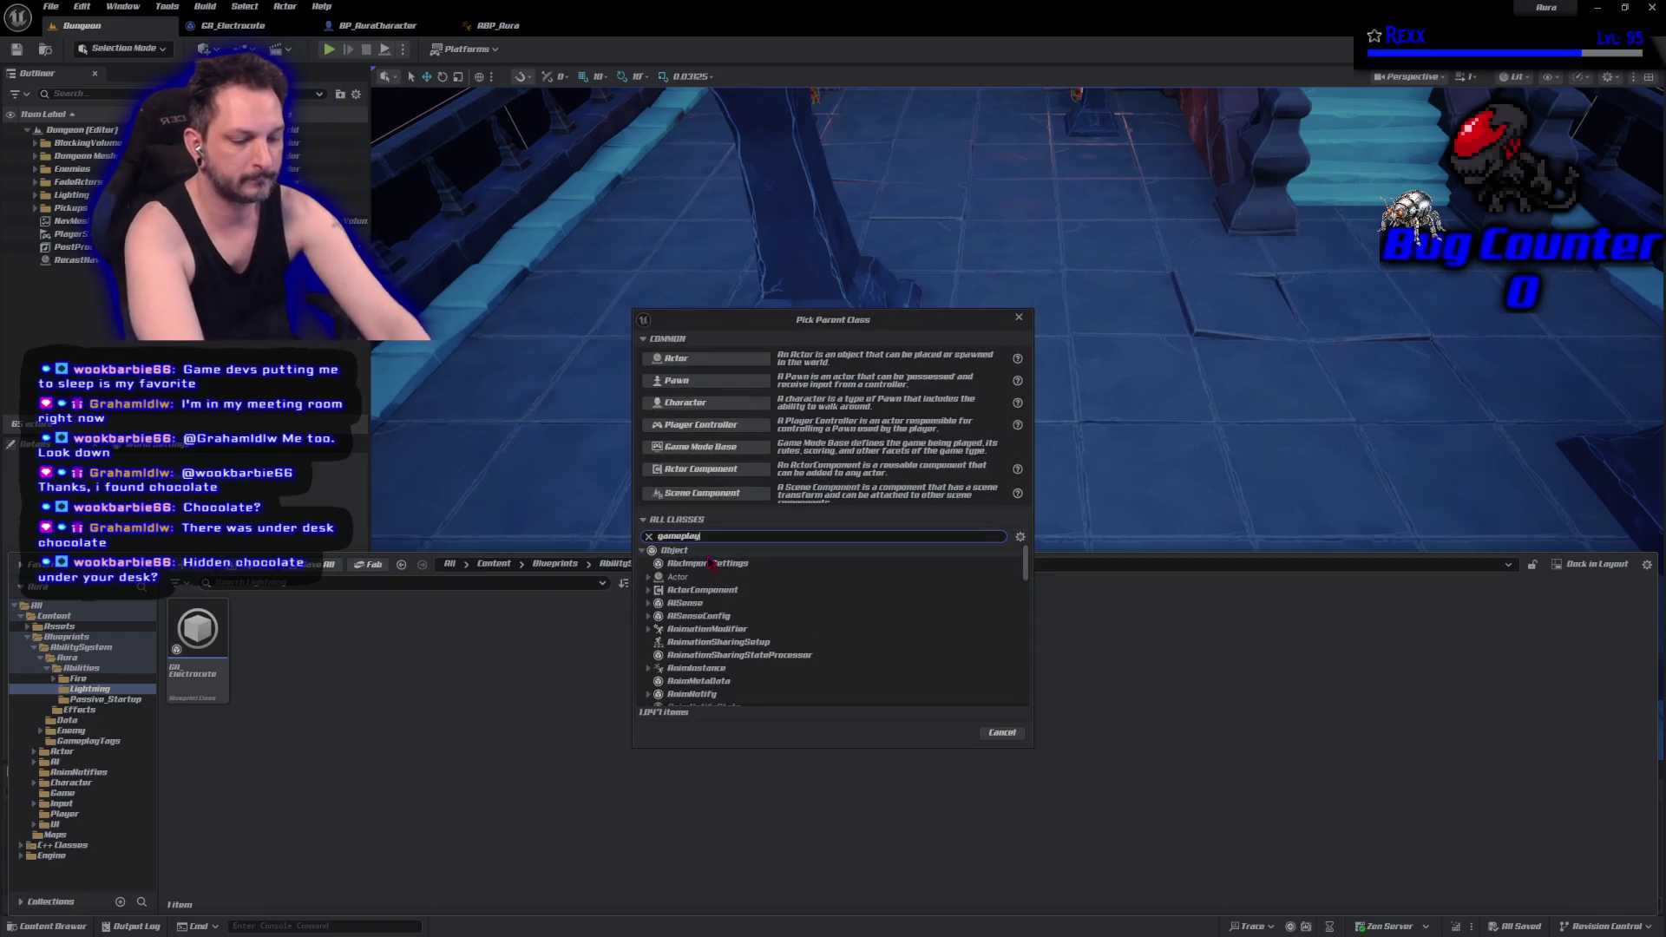
text(cue)
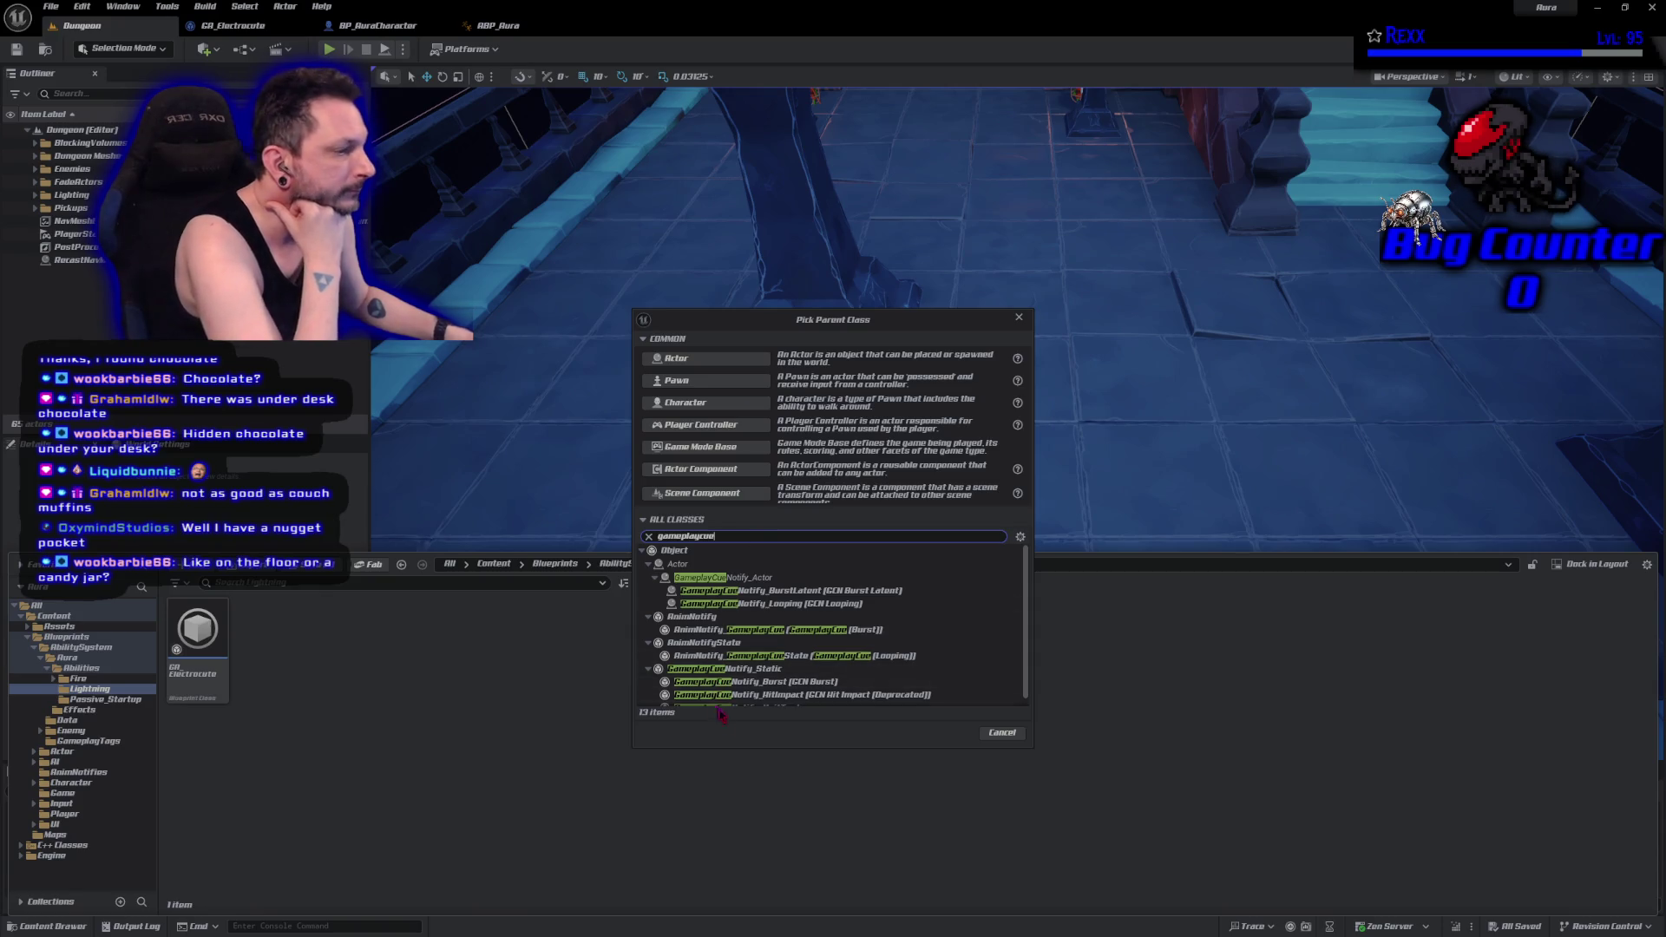
click(755, 669)
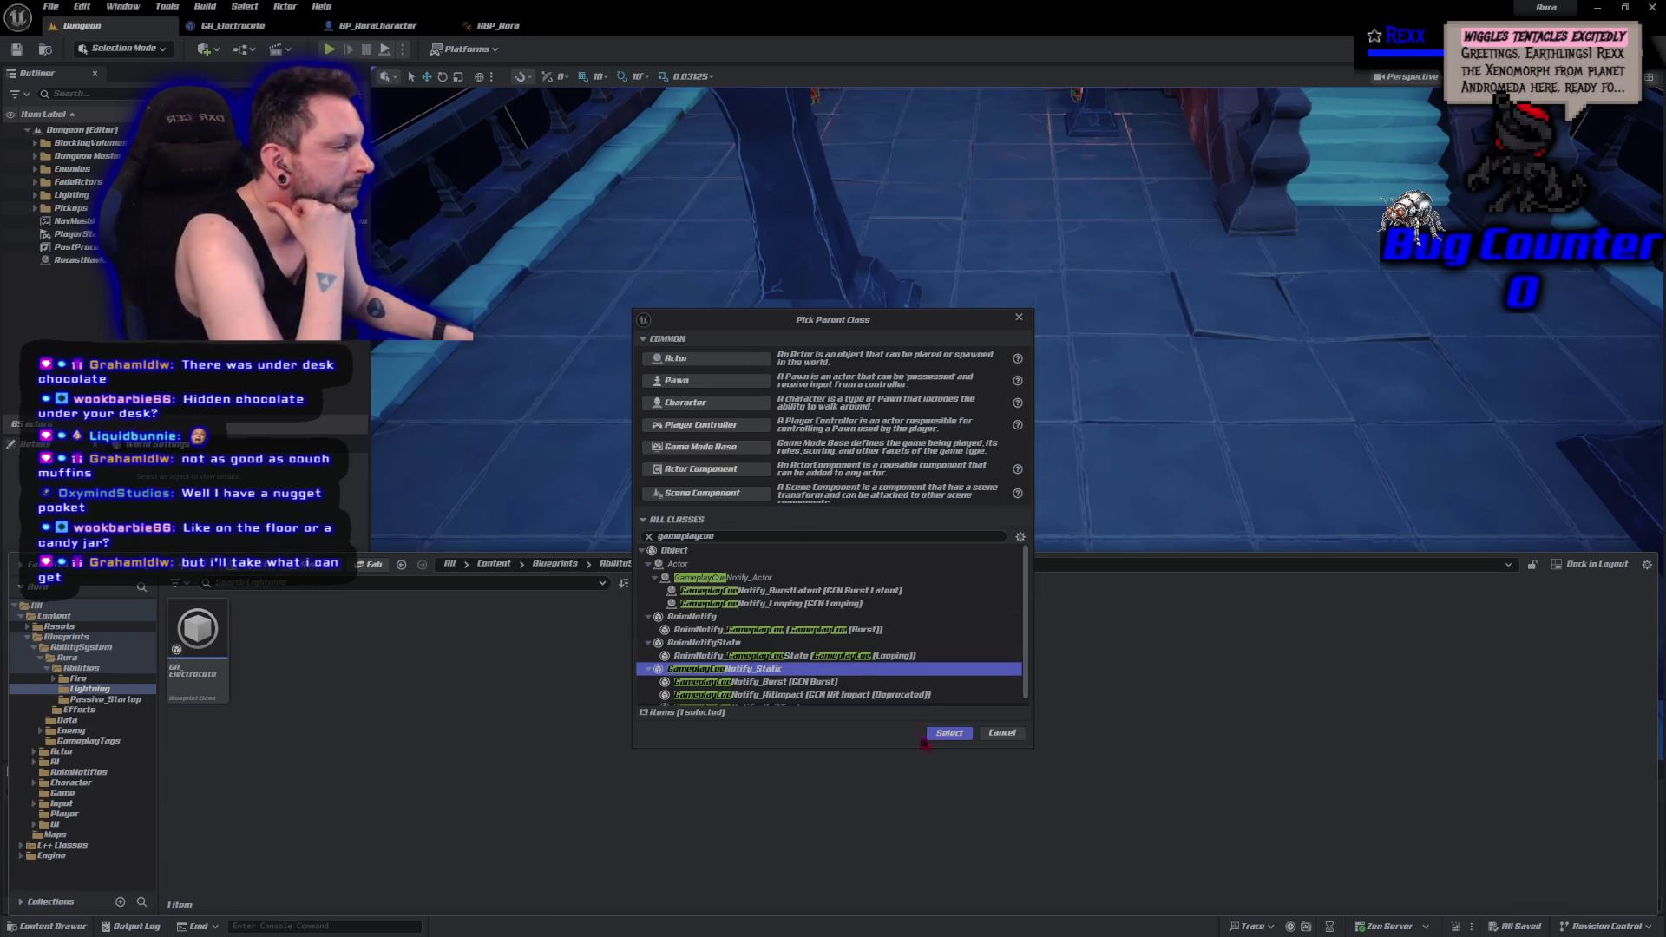
click(948, 733)
text(GC_)
text(Shock)
text(Burst)
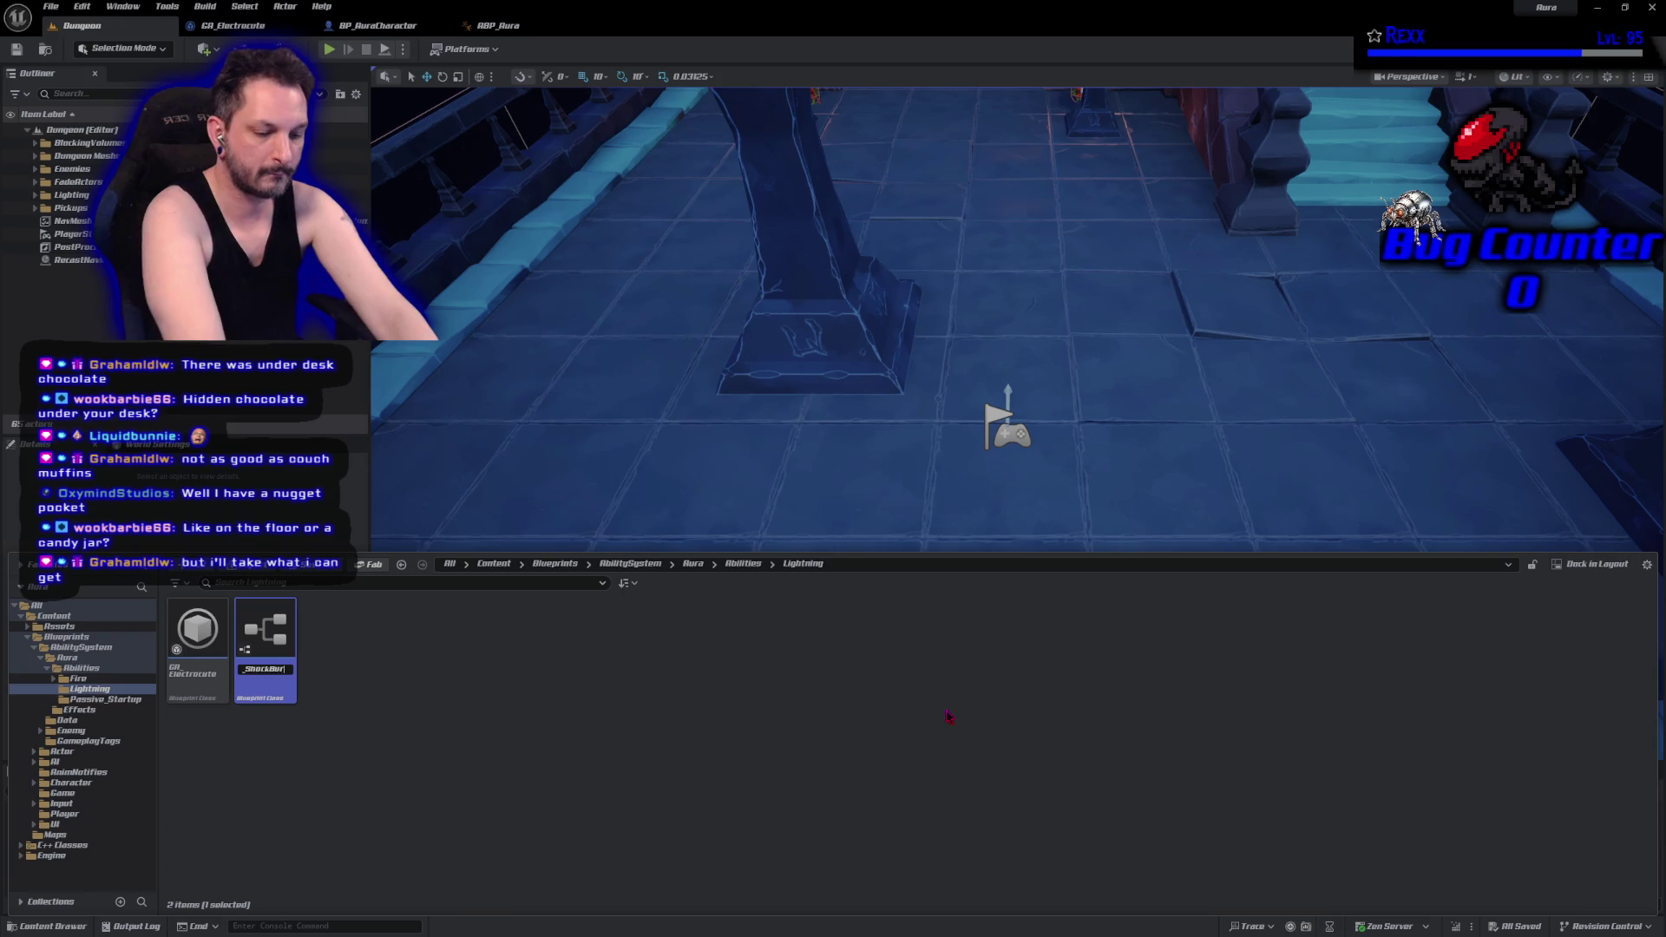
Name the cue GC_ShockBurst, dismiss the invalid GameplayCue path warning, and browse to the Abilities folder.
key(Return)
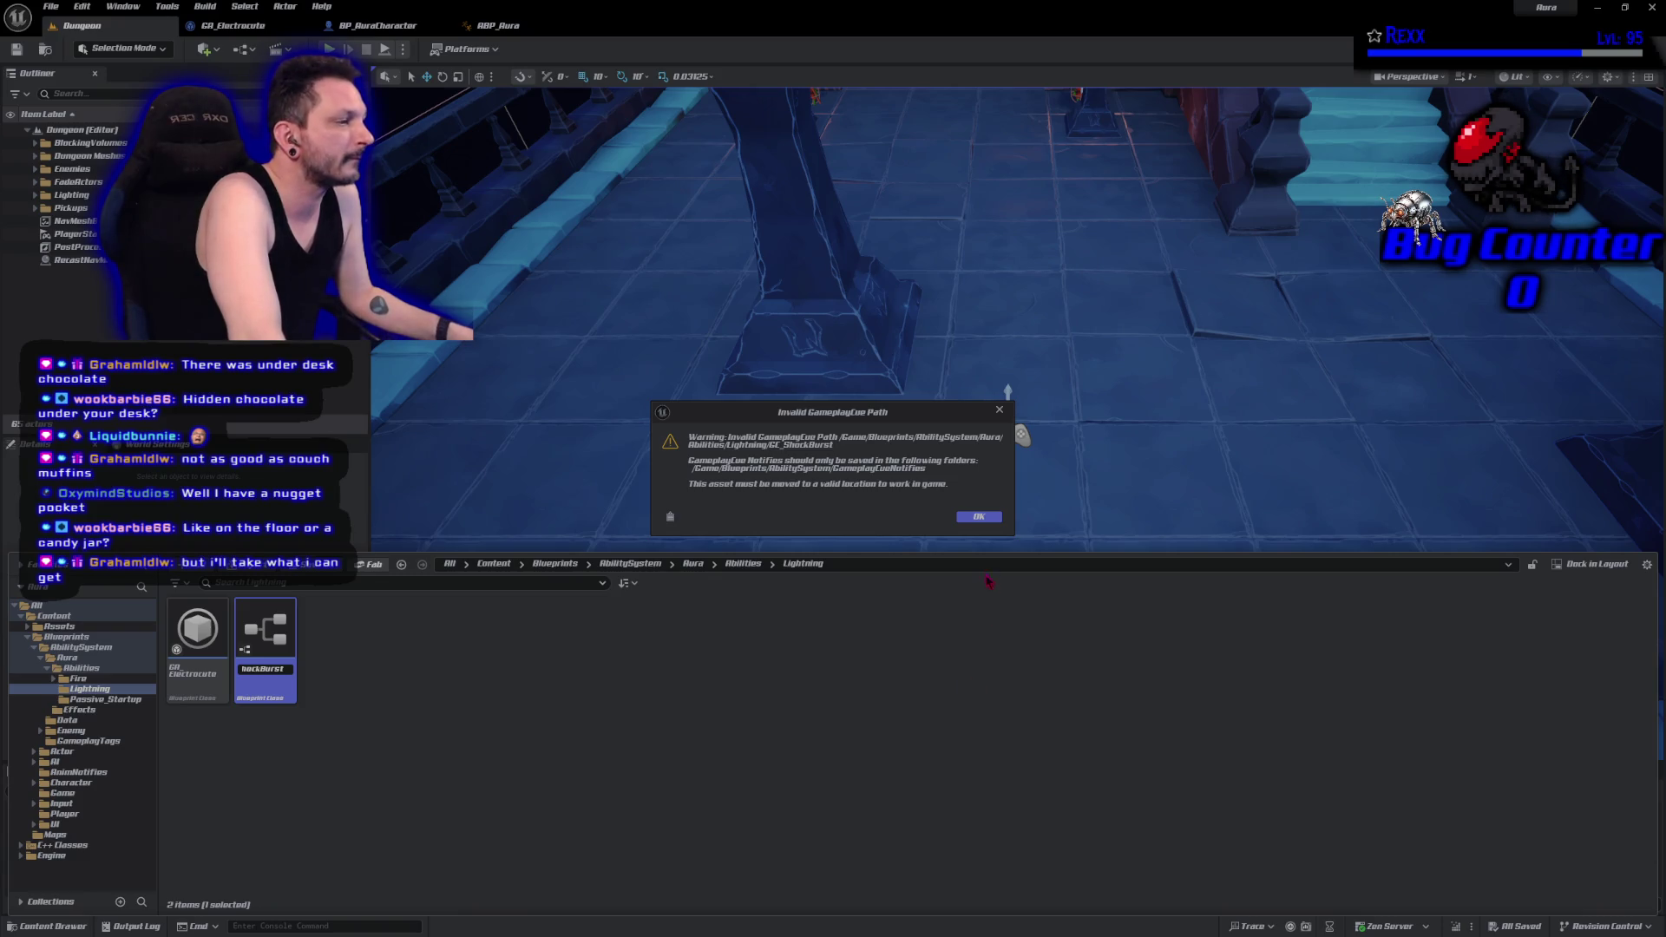
click(980, 518)
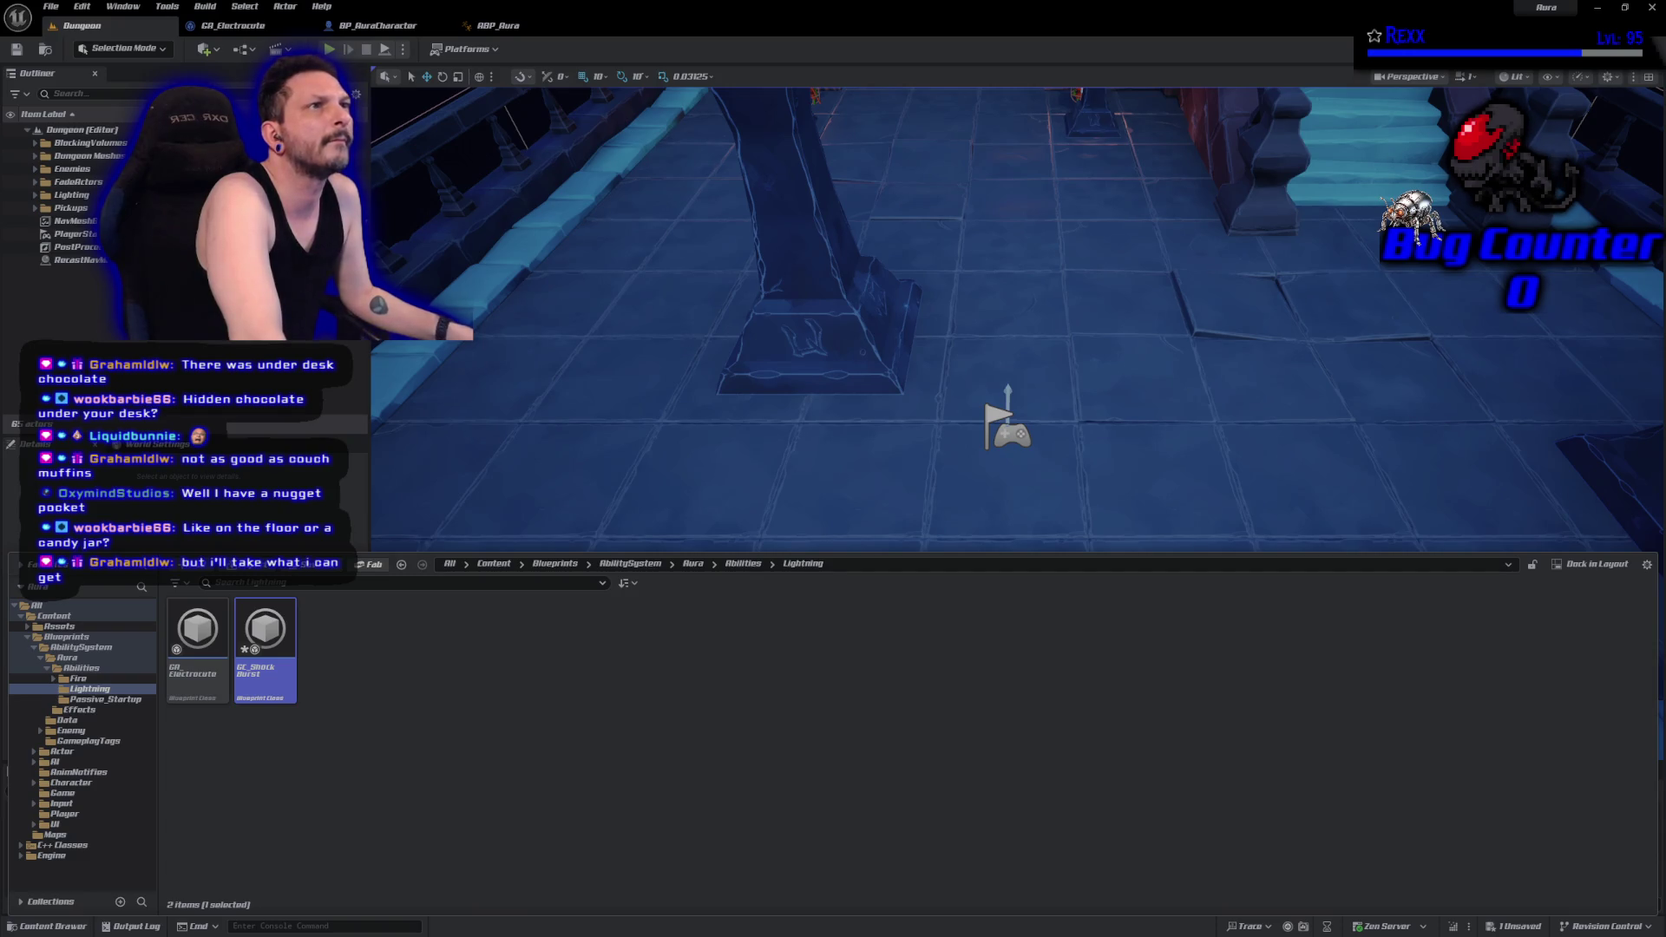
mouse_move(261, 670)
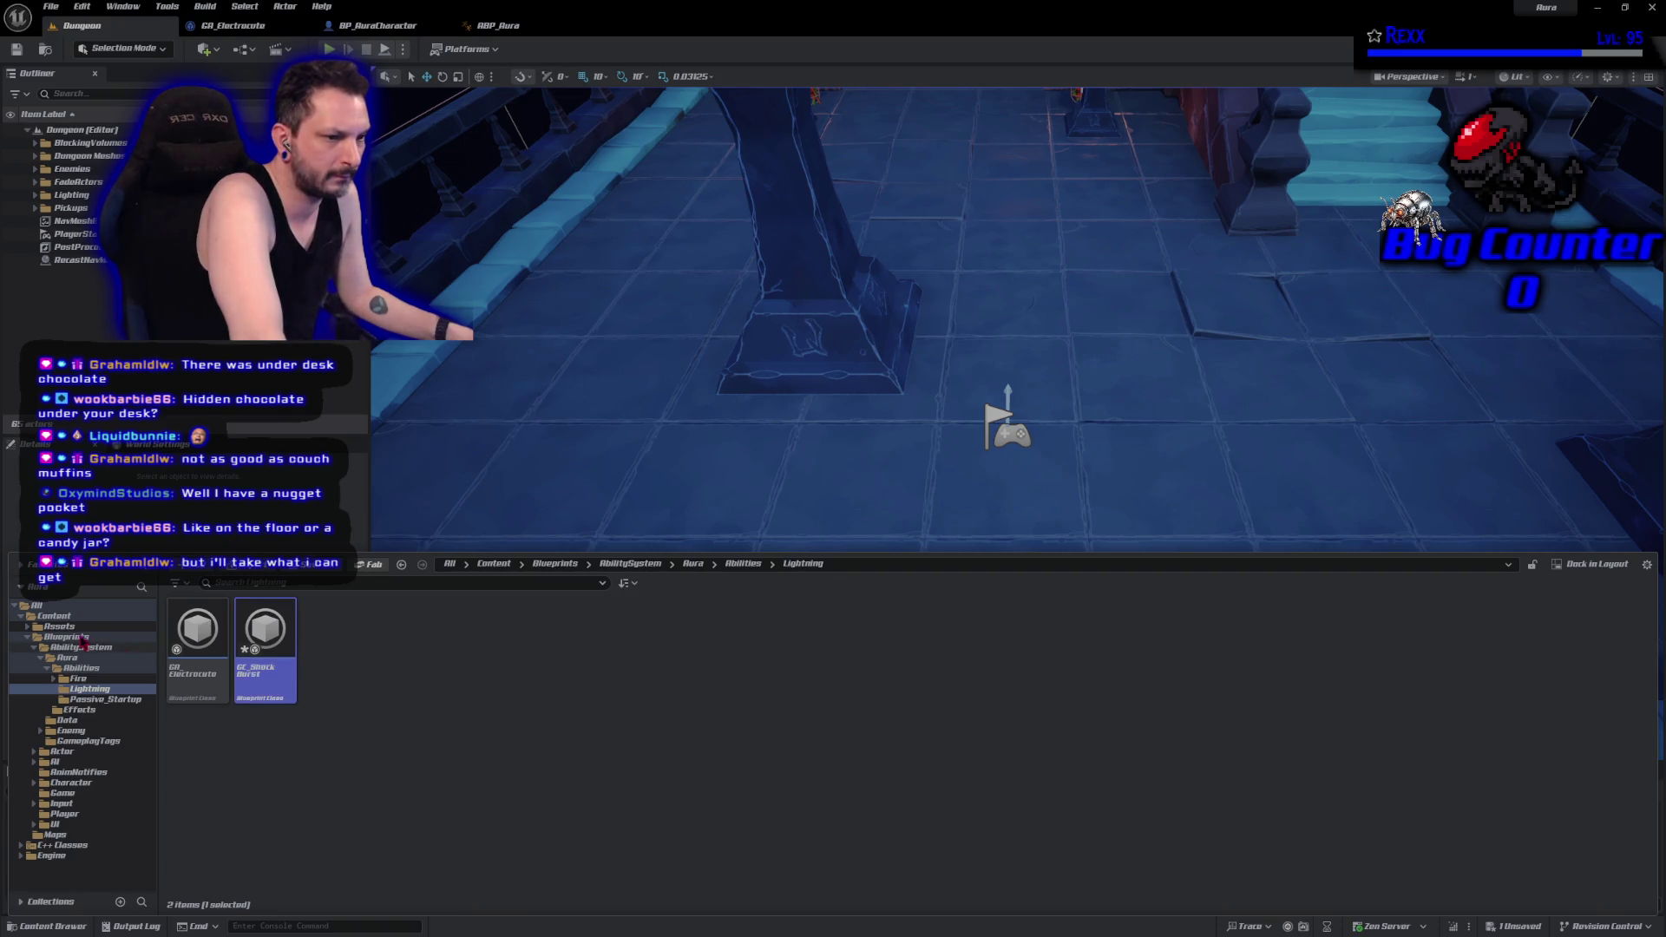
click(28, 628)
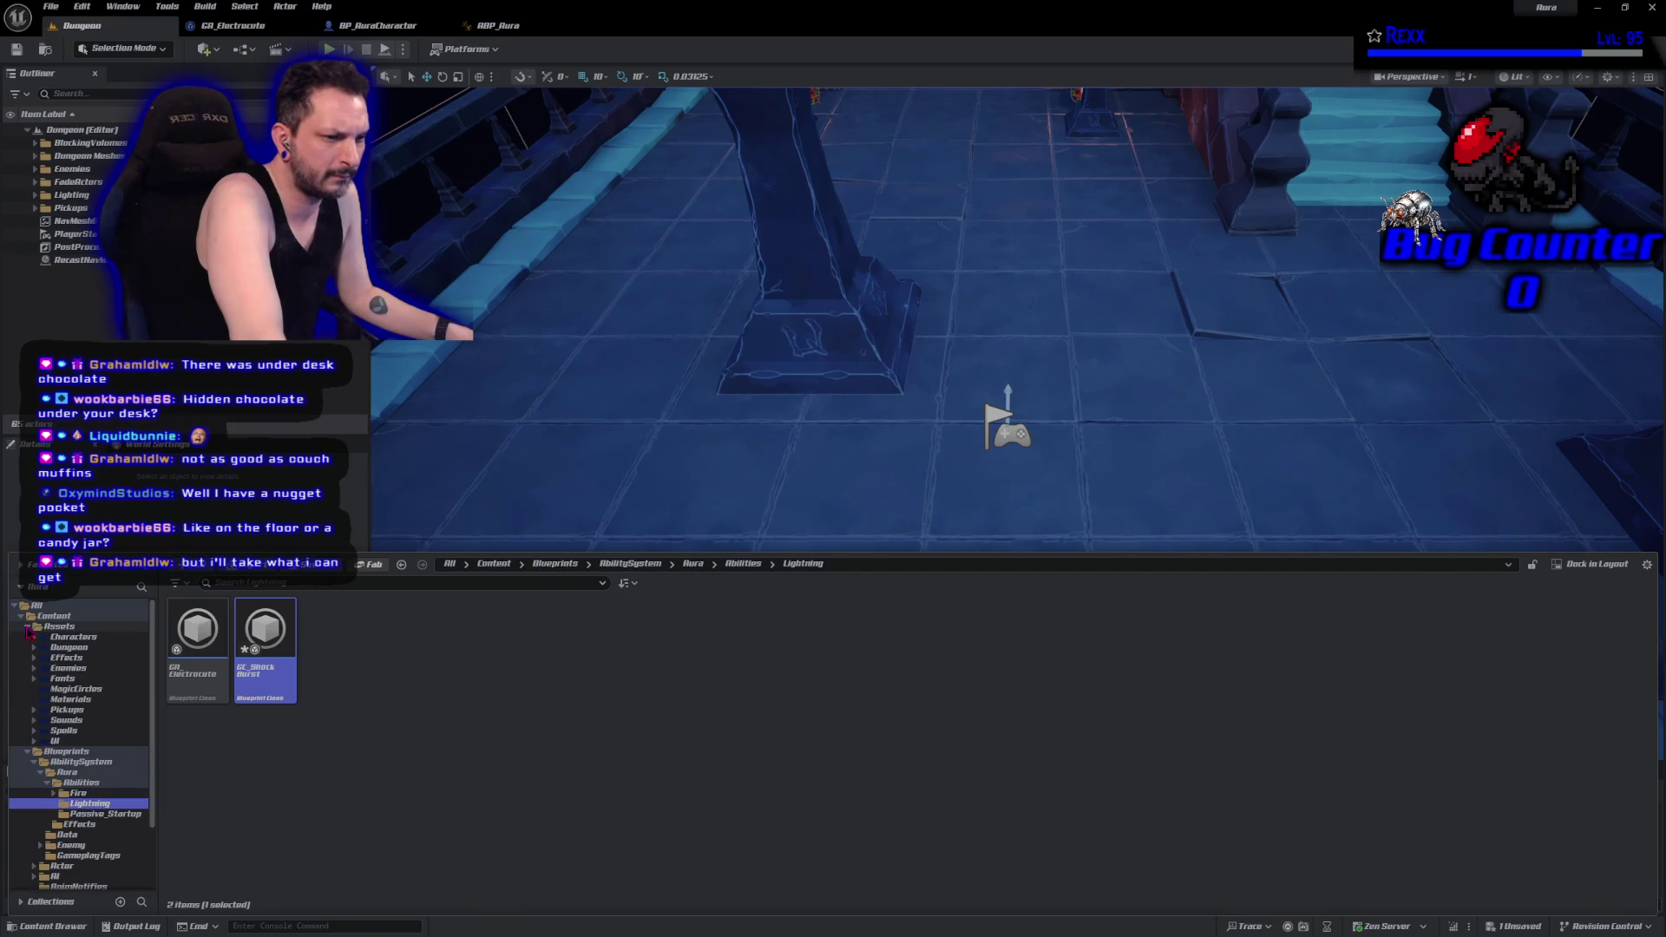
click(29, 629)
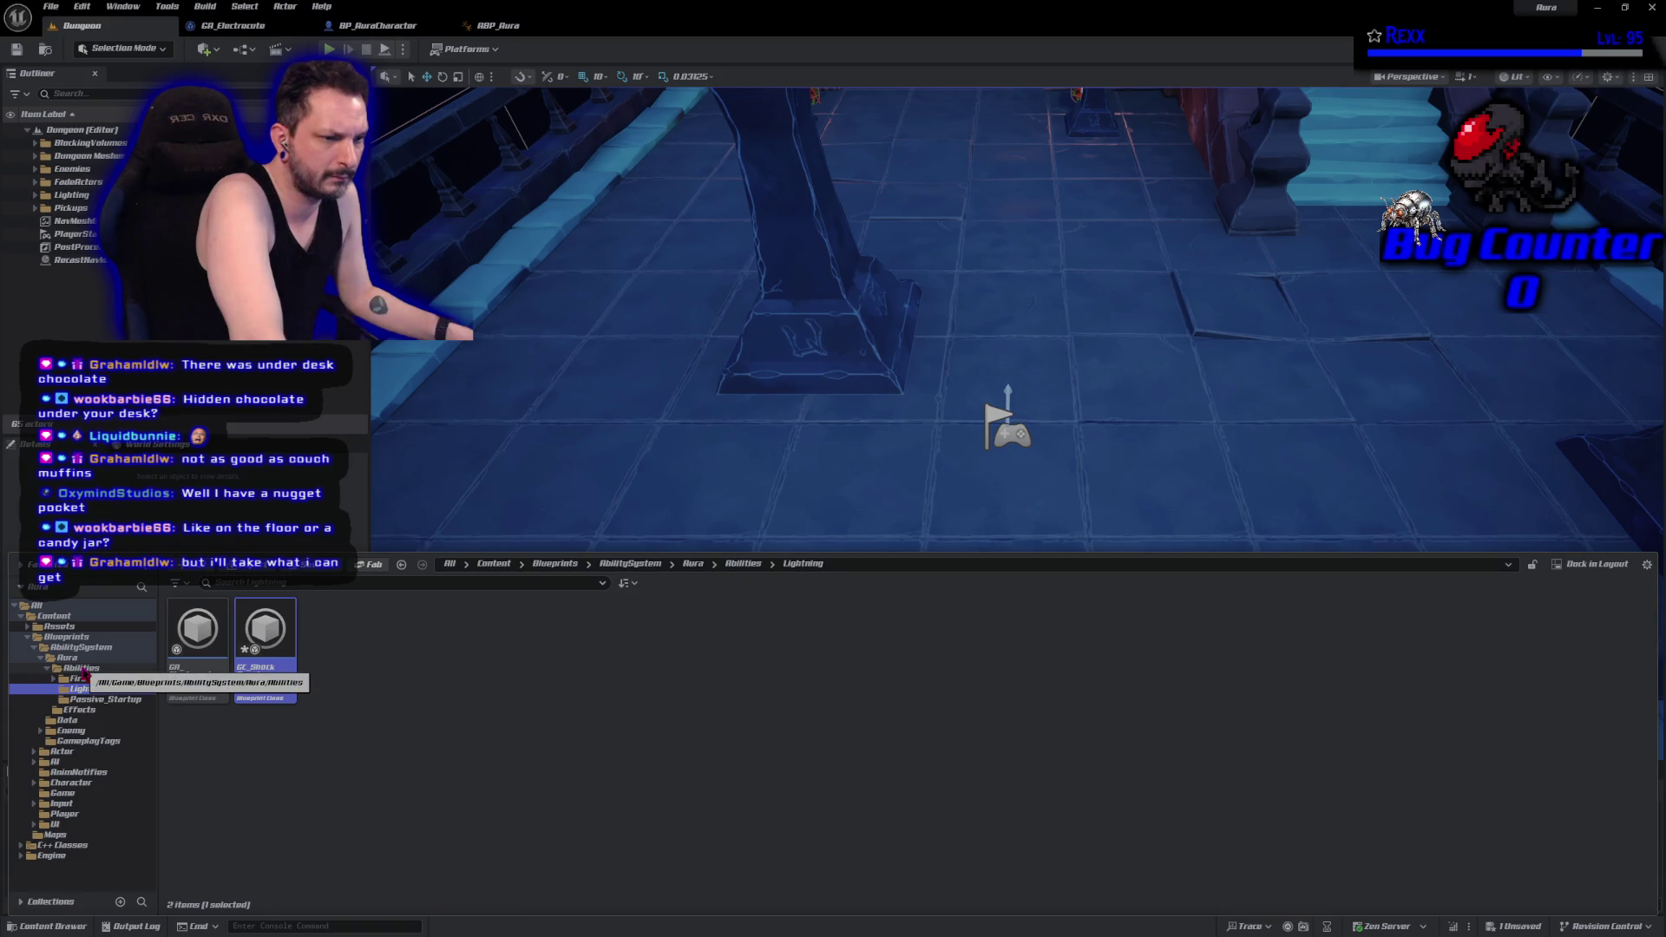
click(83, 669)
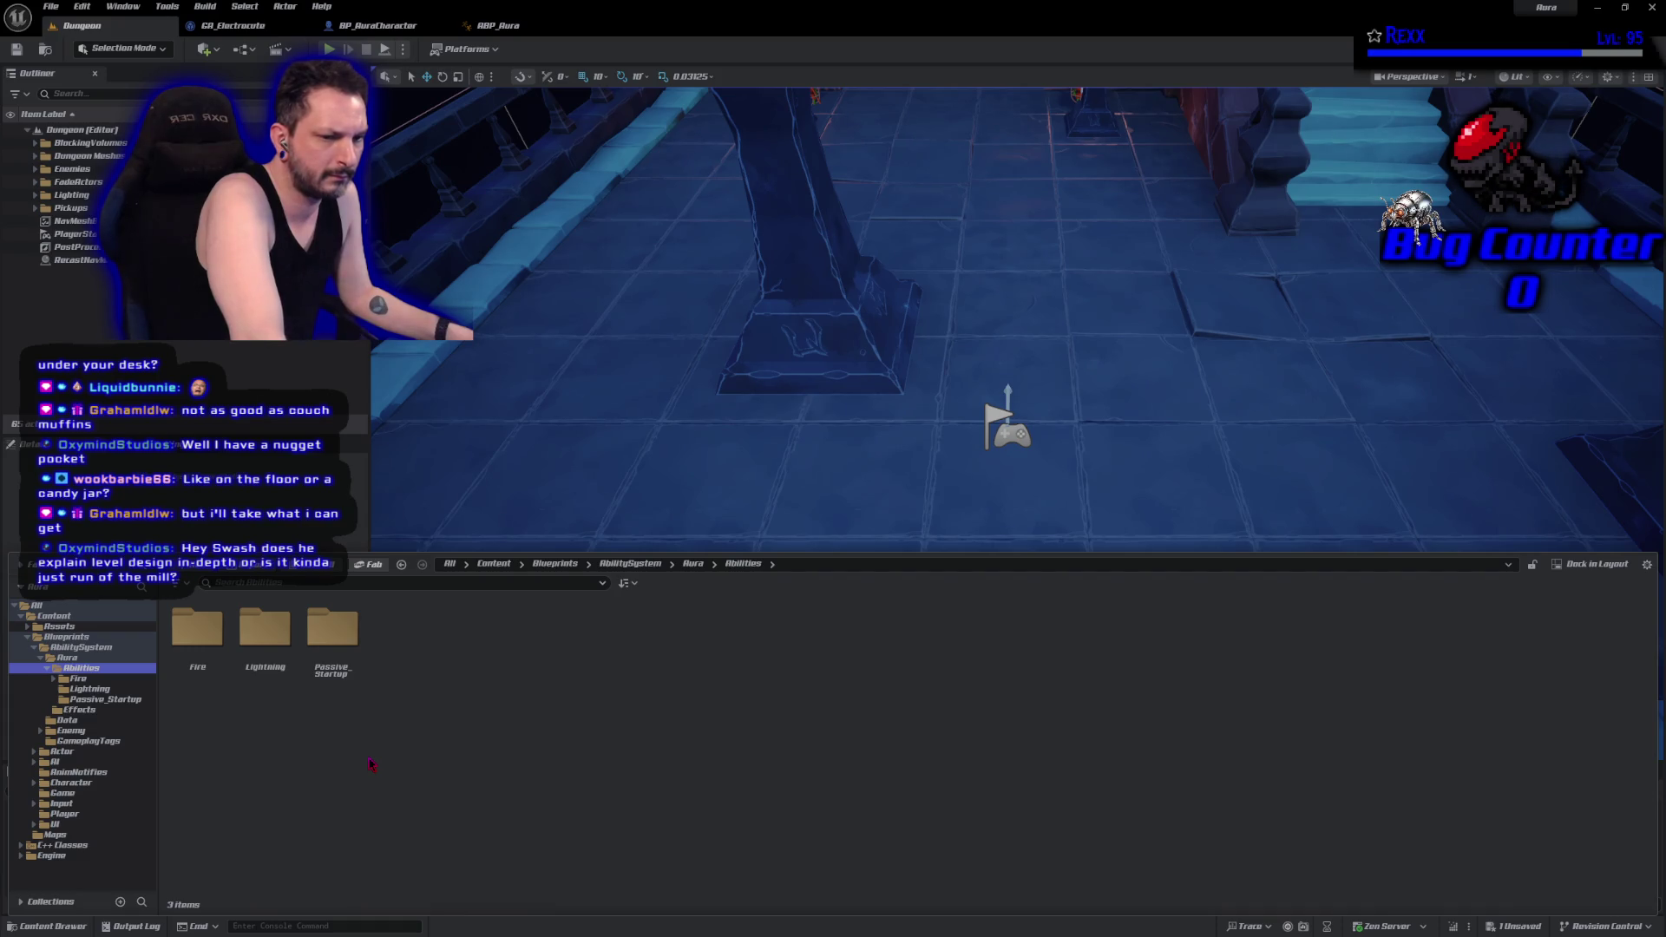
Open GC_ShockBurst from the Lightning folder to check its cue tag, then close its editor.
mouse_move(538, 520)
mouse_down()
mouse_move(608, 486)
mouse_move(607, 612)
mouse_move(607, 564)
mouse_up()
click(52, 925)
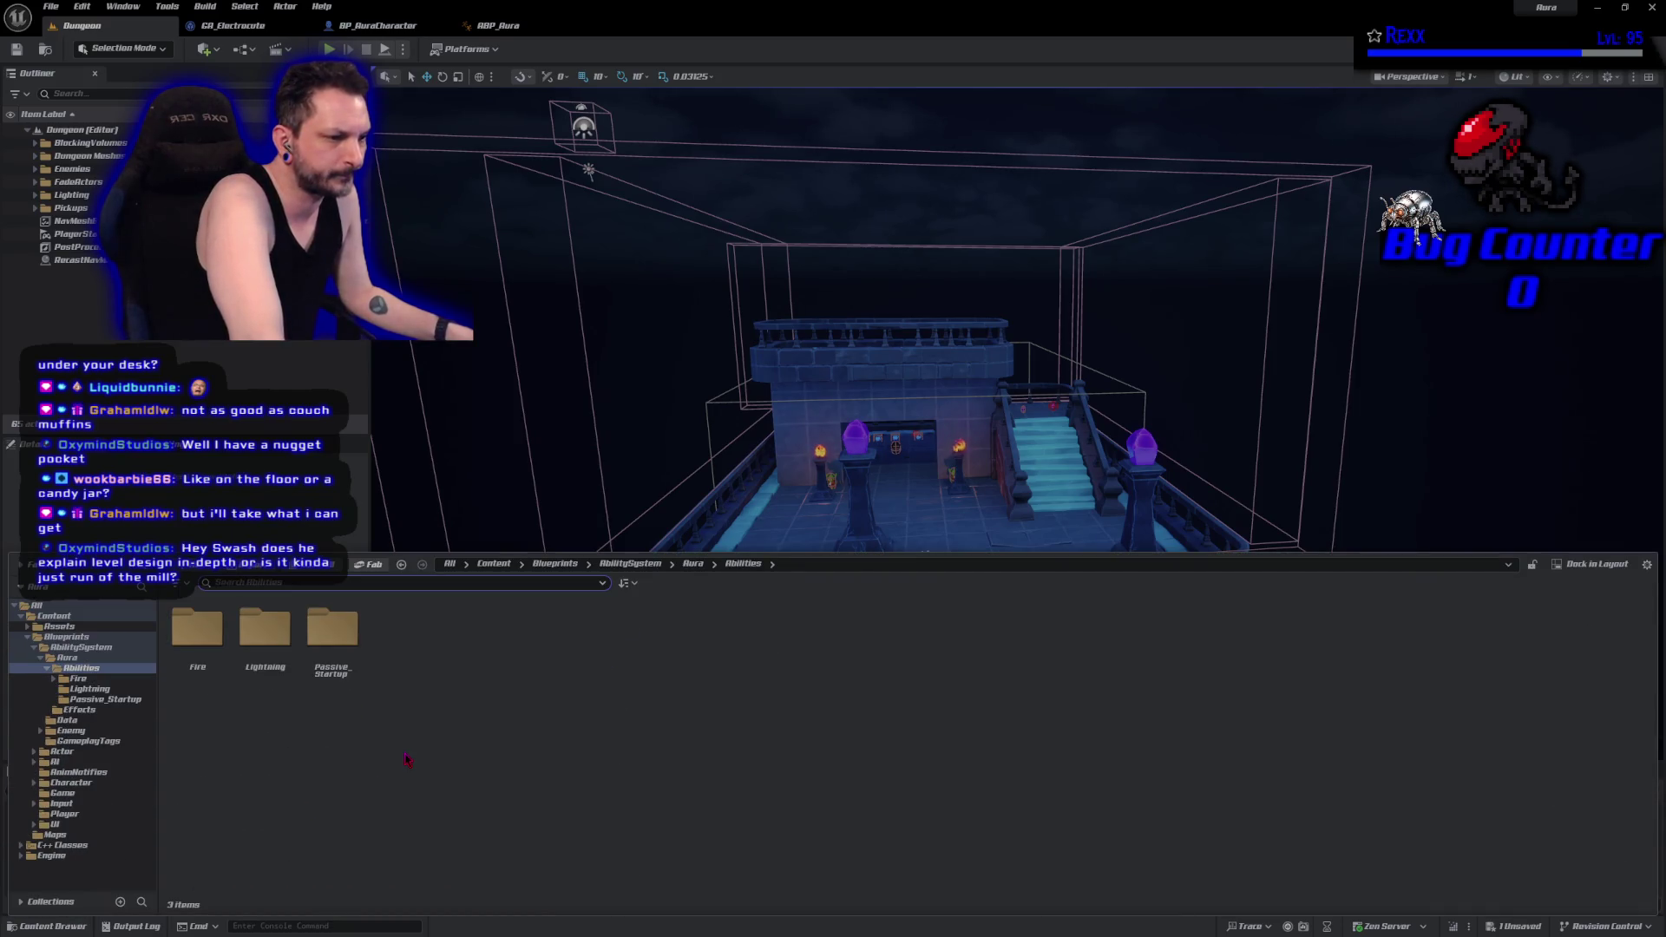
double_click(265, 629)
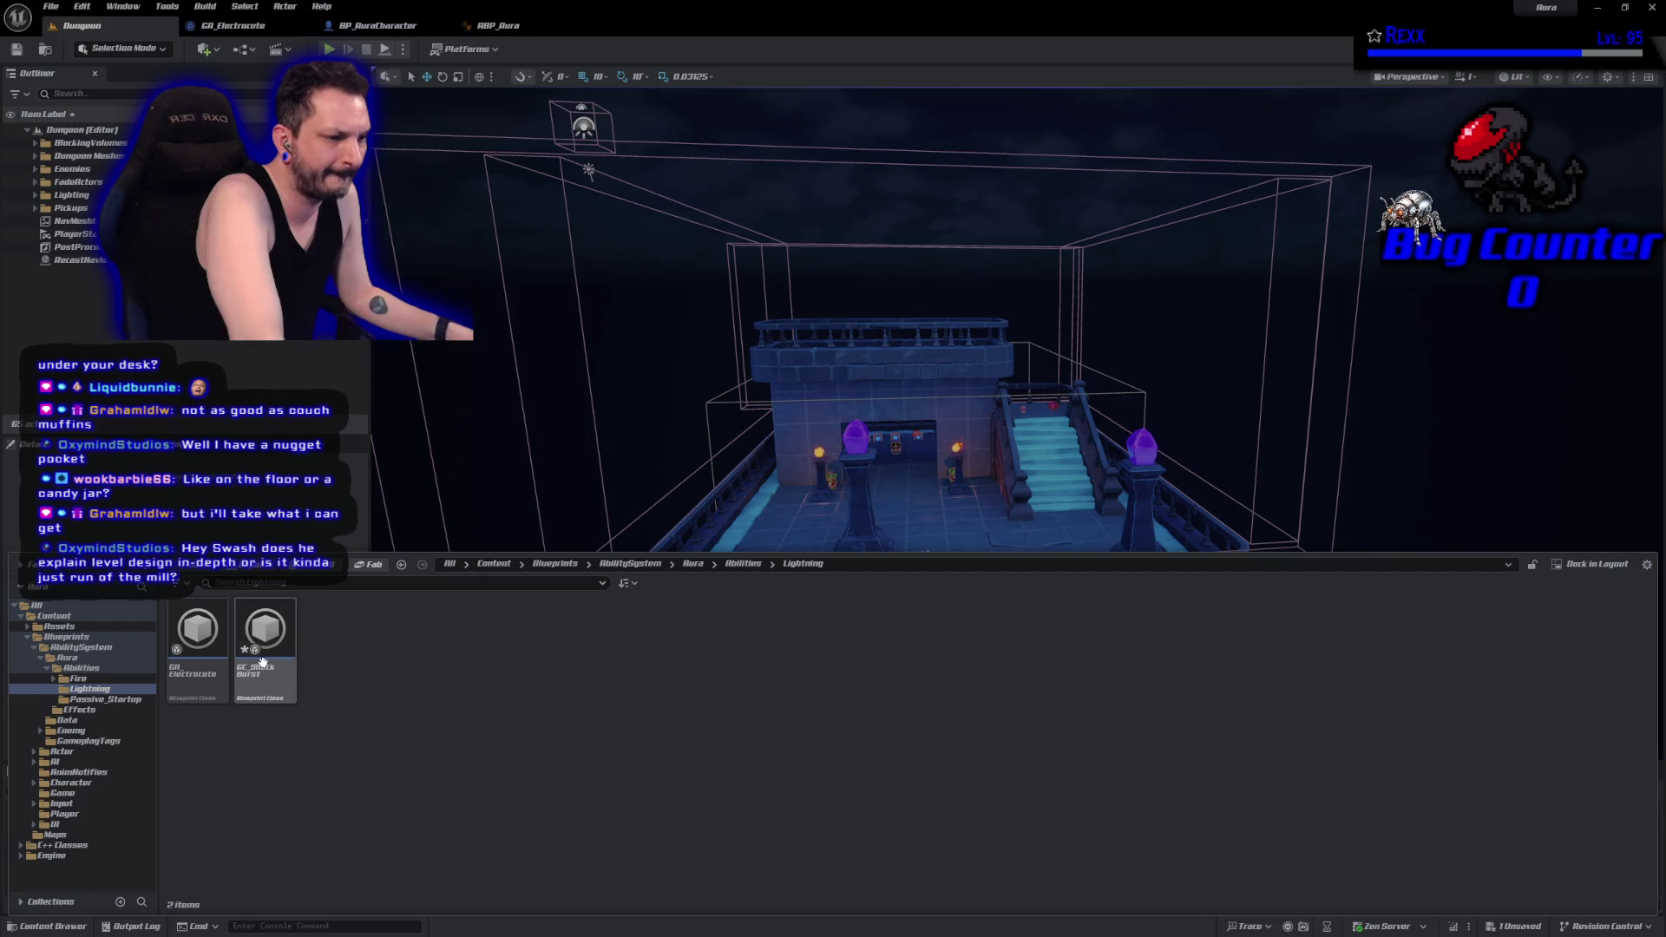
double_click(266, 670)
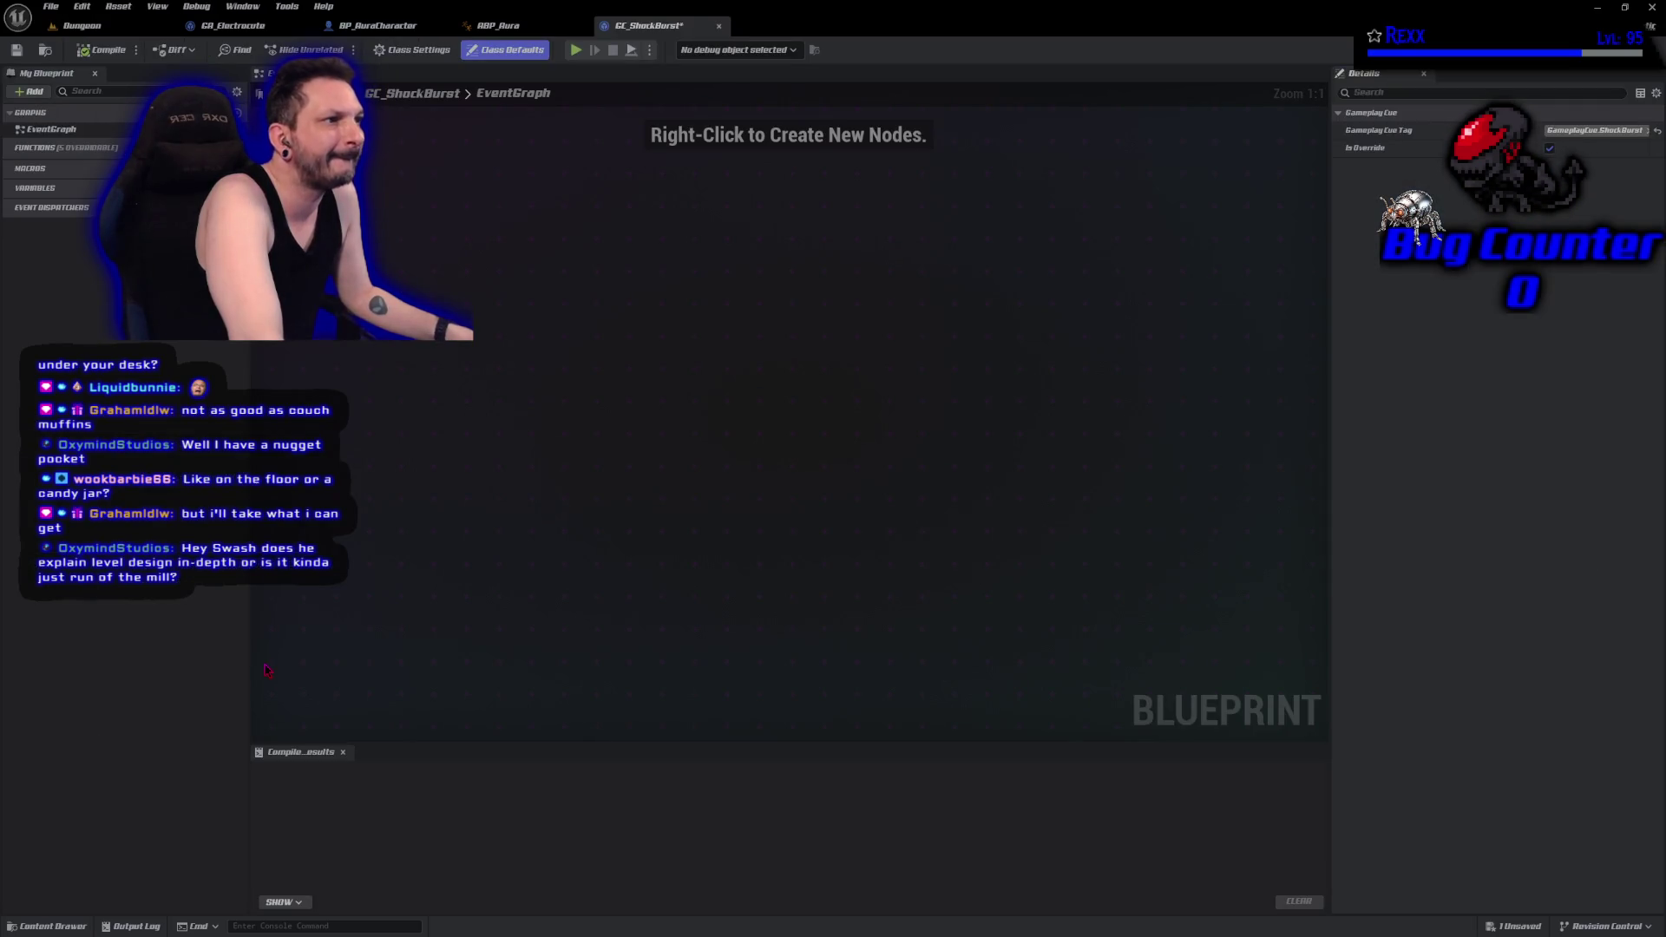
click(719, 28)
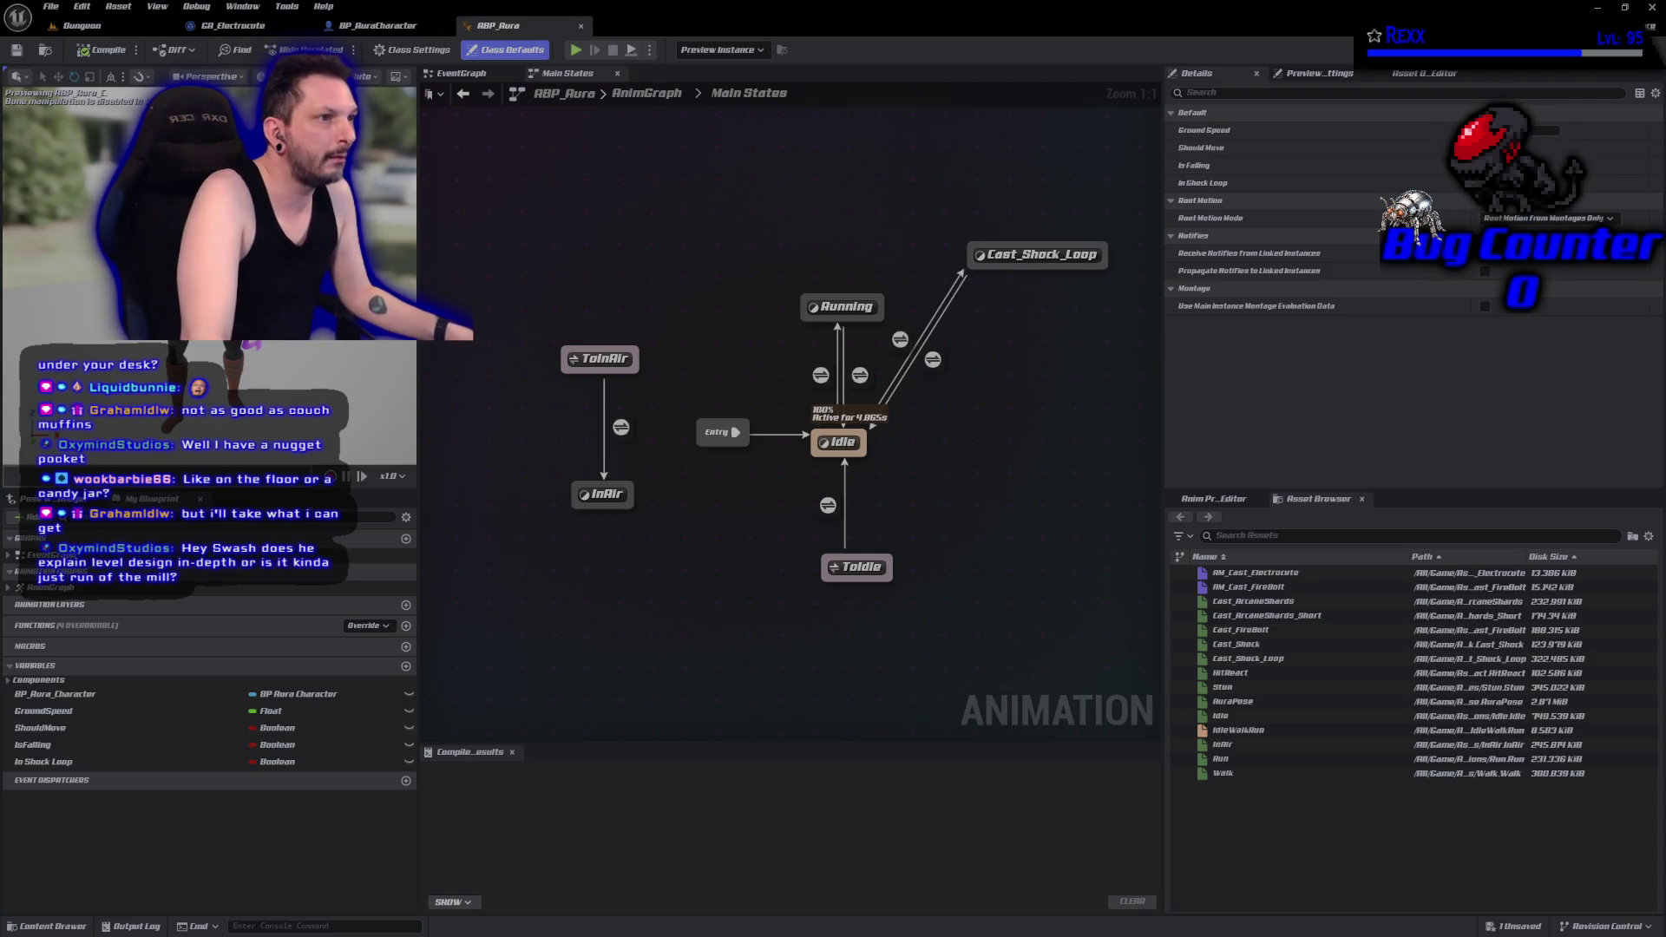
click(48, 926)
Delete the old ShockBurst asset and recreate it as GameplayCueNotify_Static Blueprint GC_ShockBurst.
key(Delete)
click(737, 687)
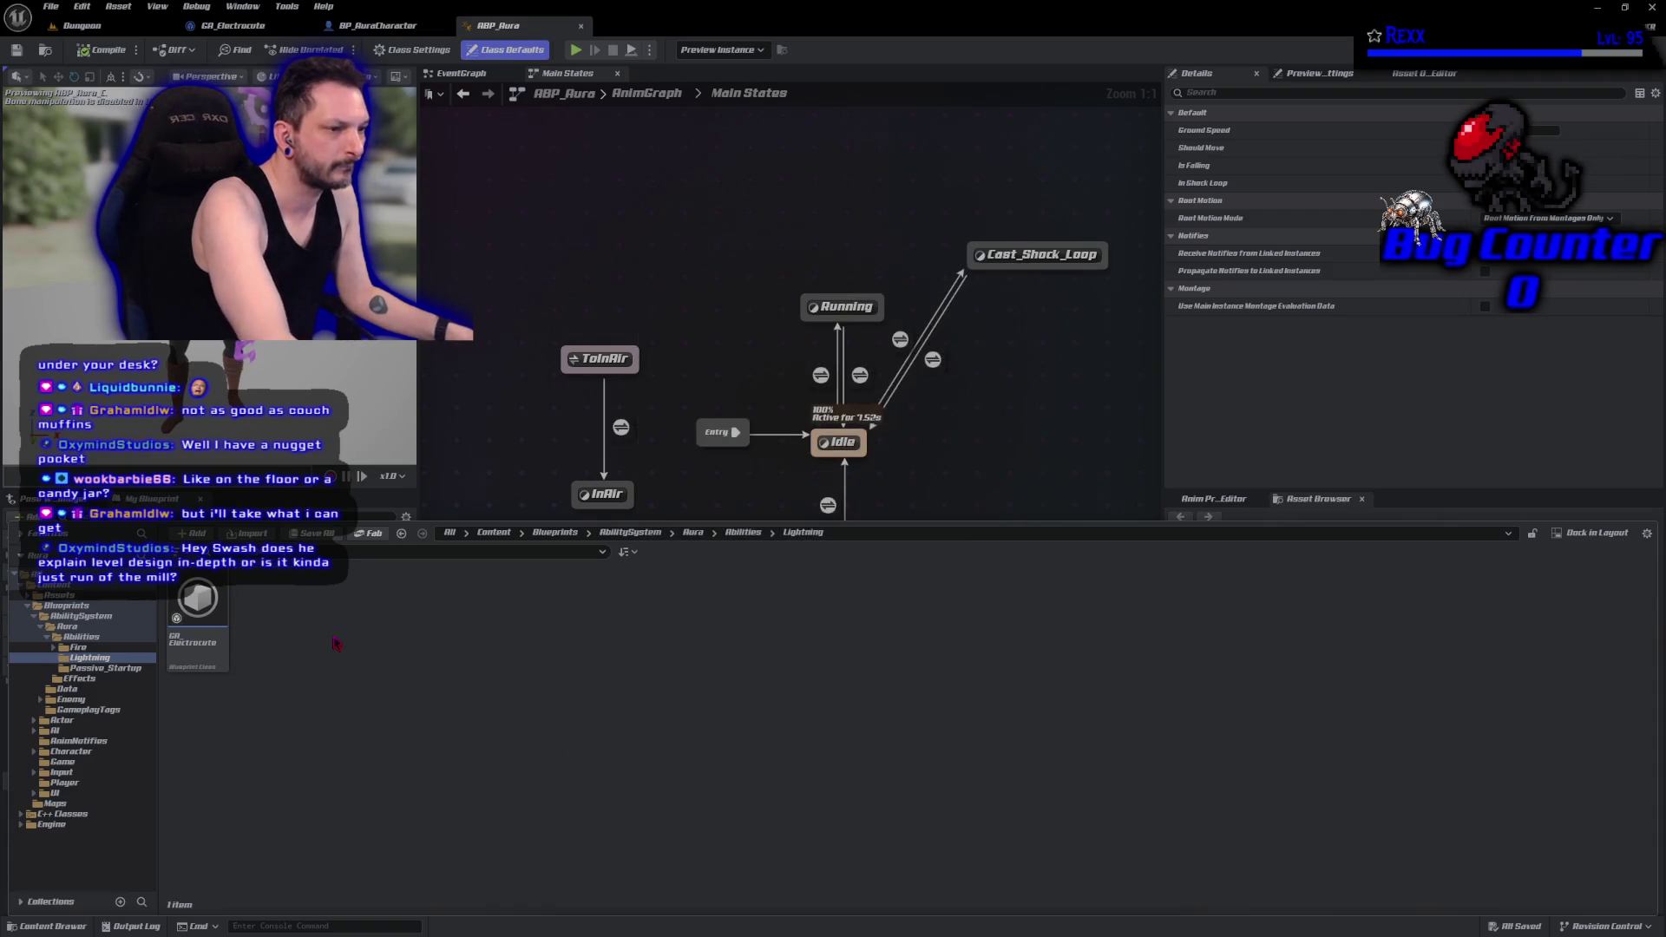
right_click(327, 640)
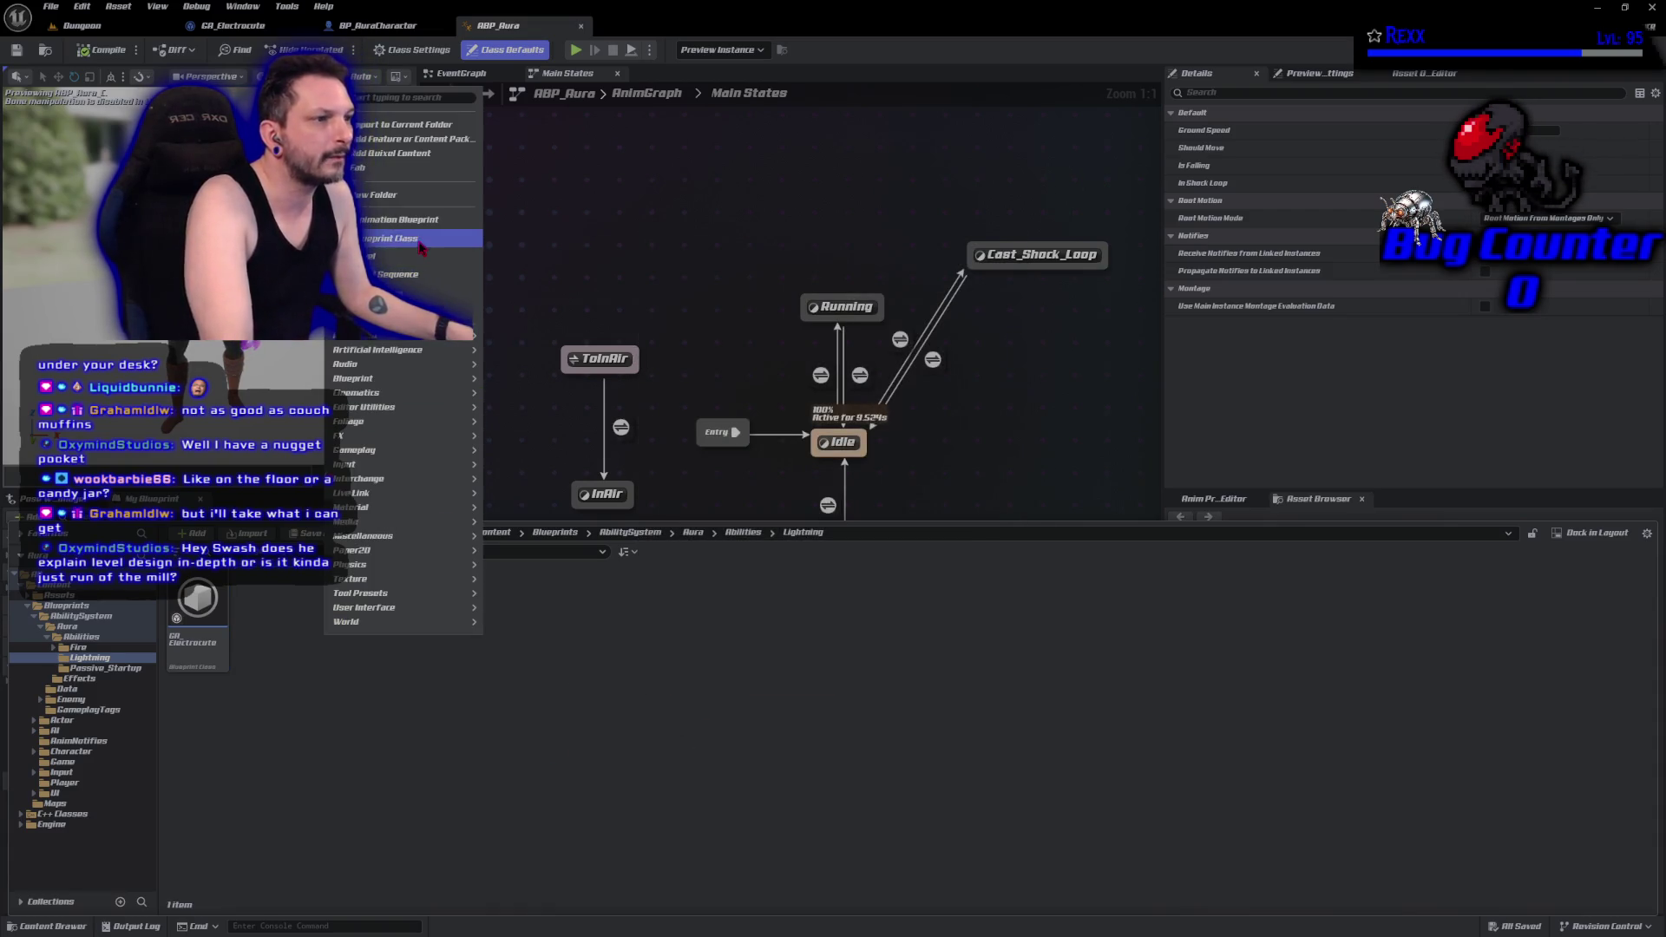
click(421, 243)
text(ga)
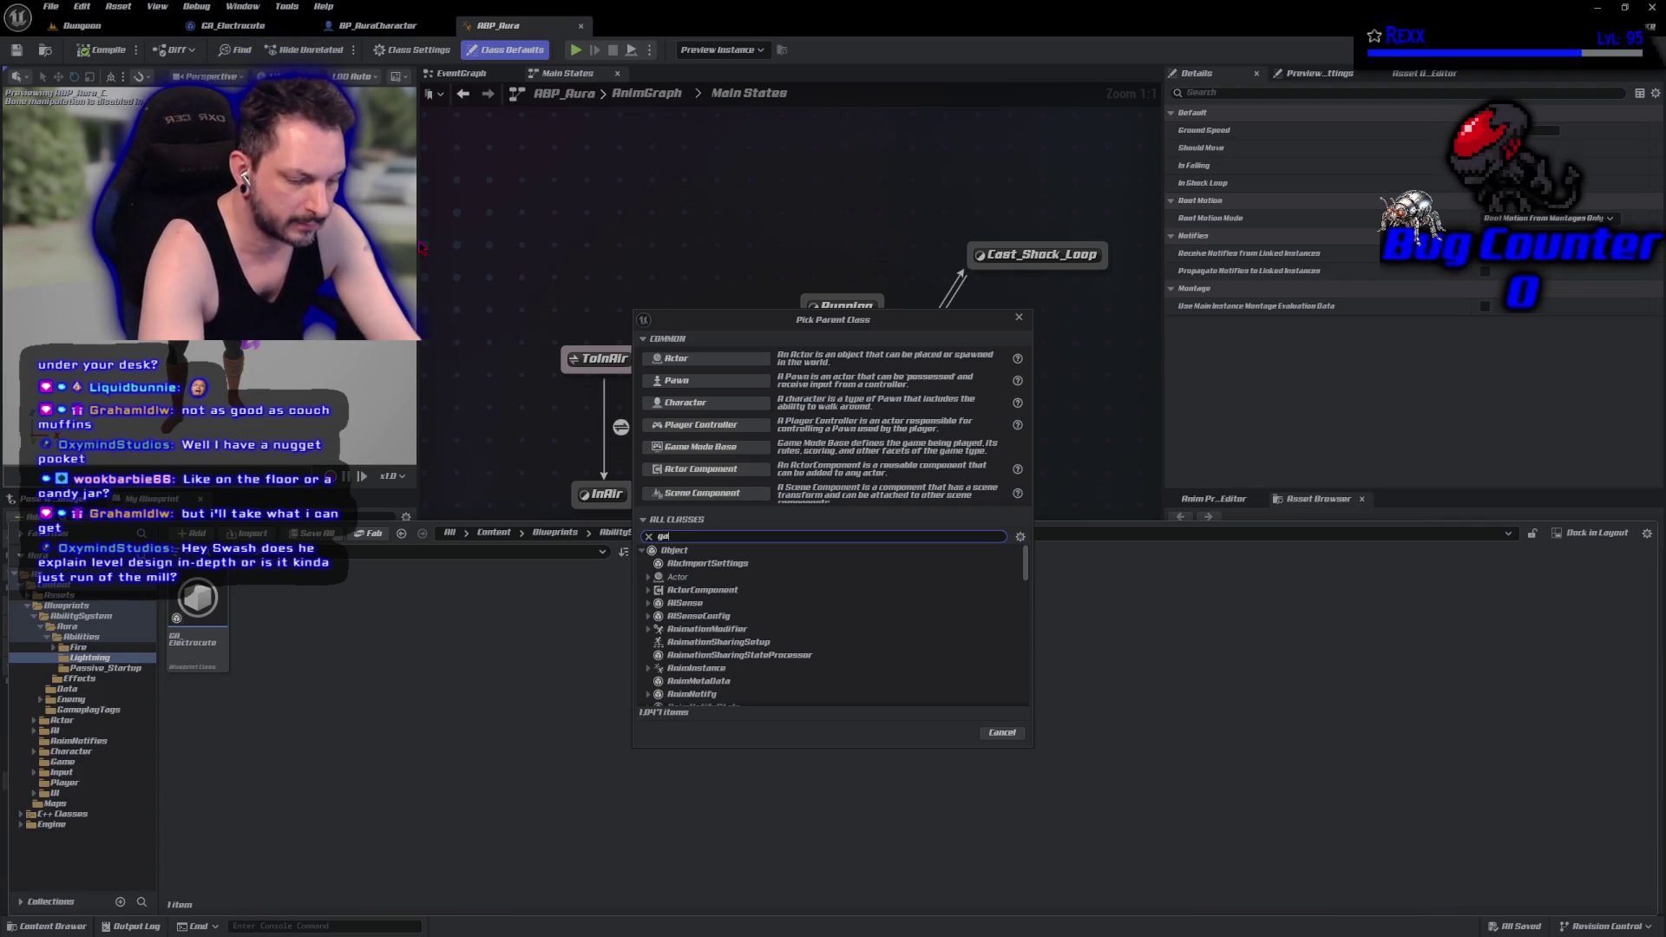
text(meplaycue)
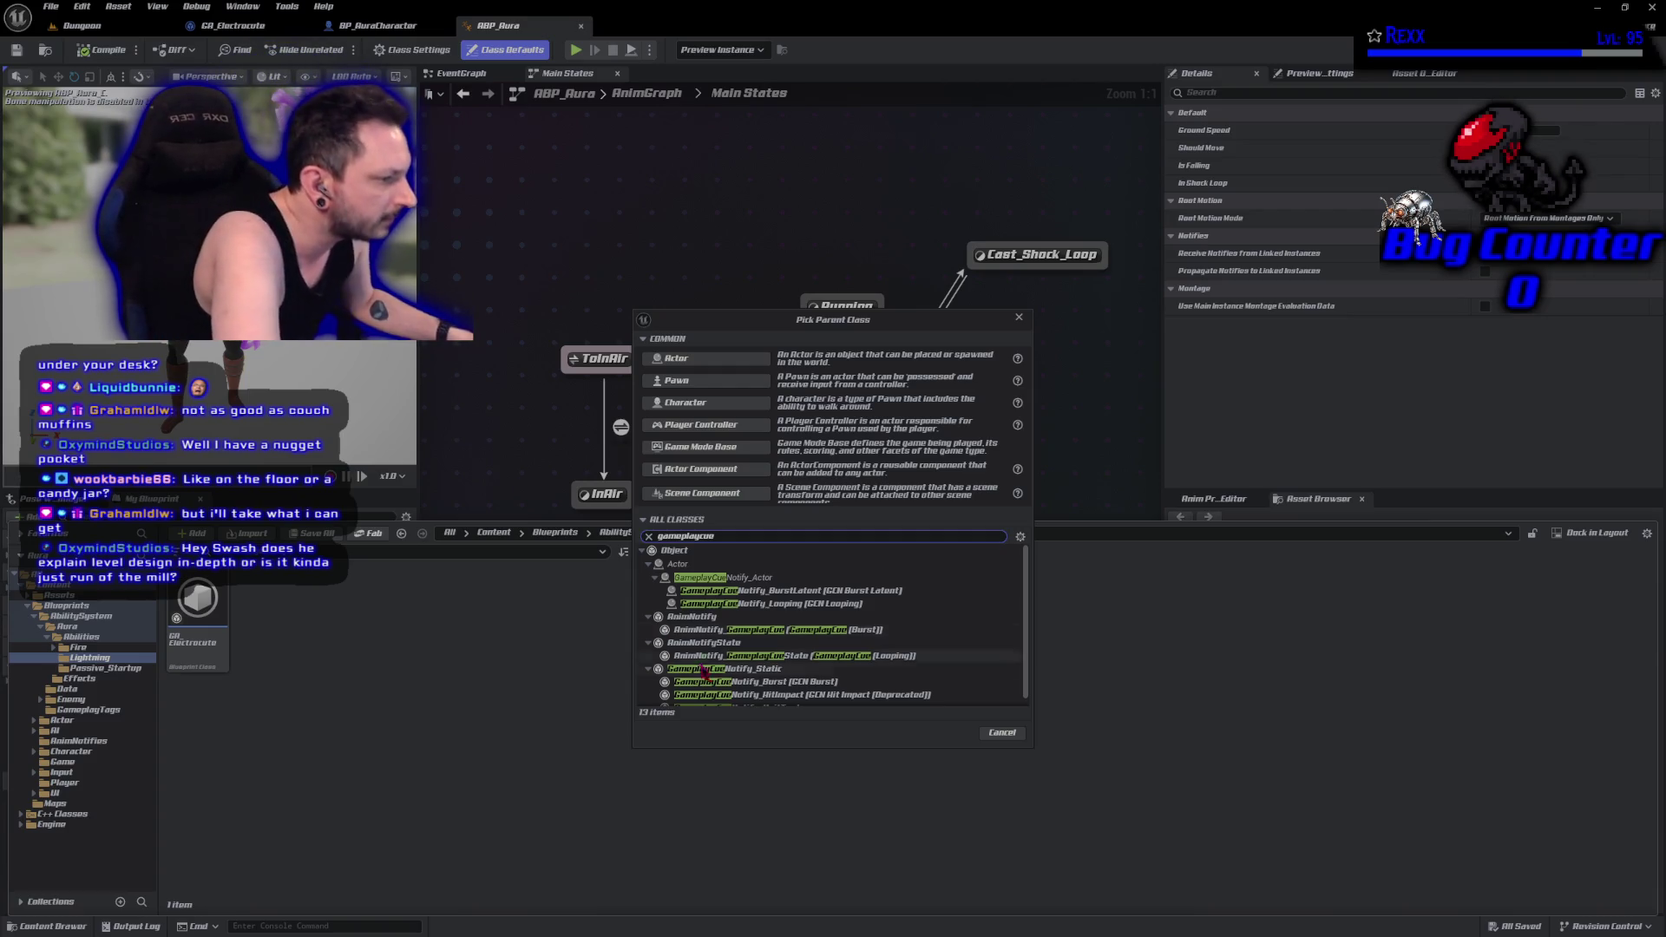
click(770, 668)
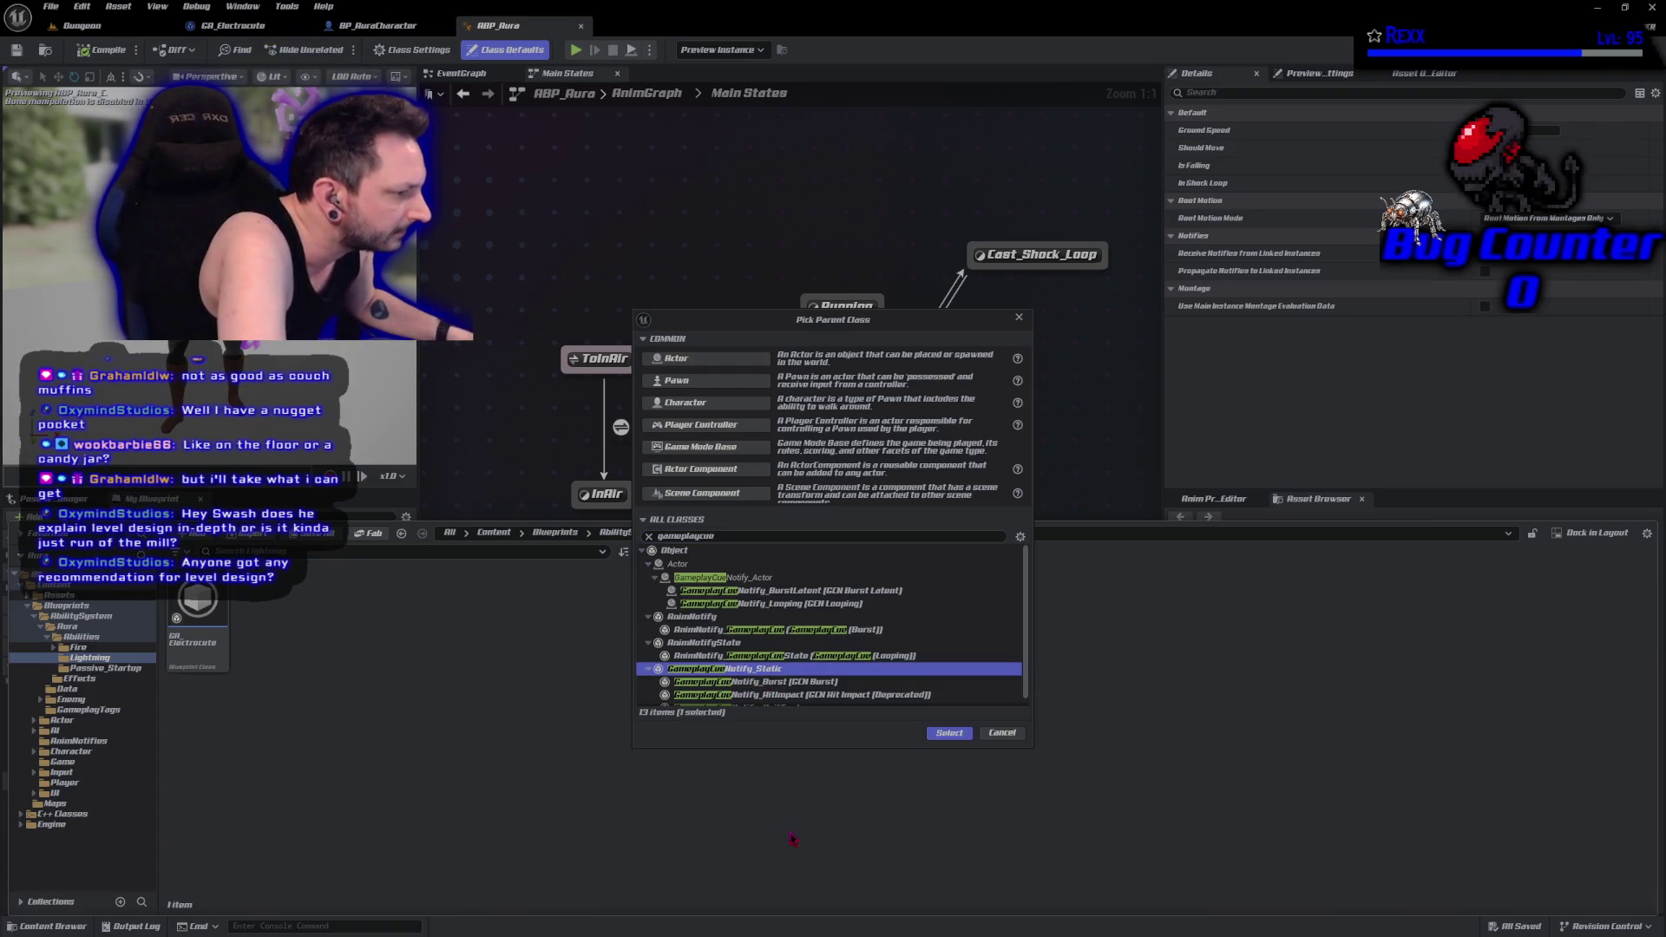
click(952, 731)
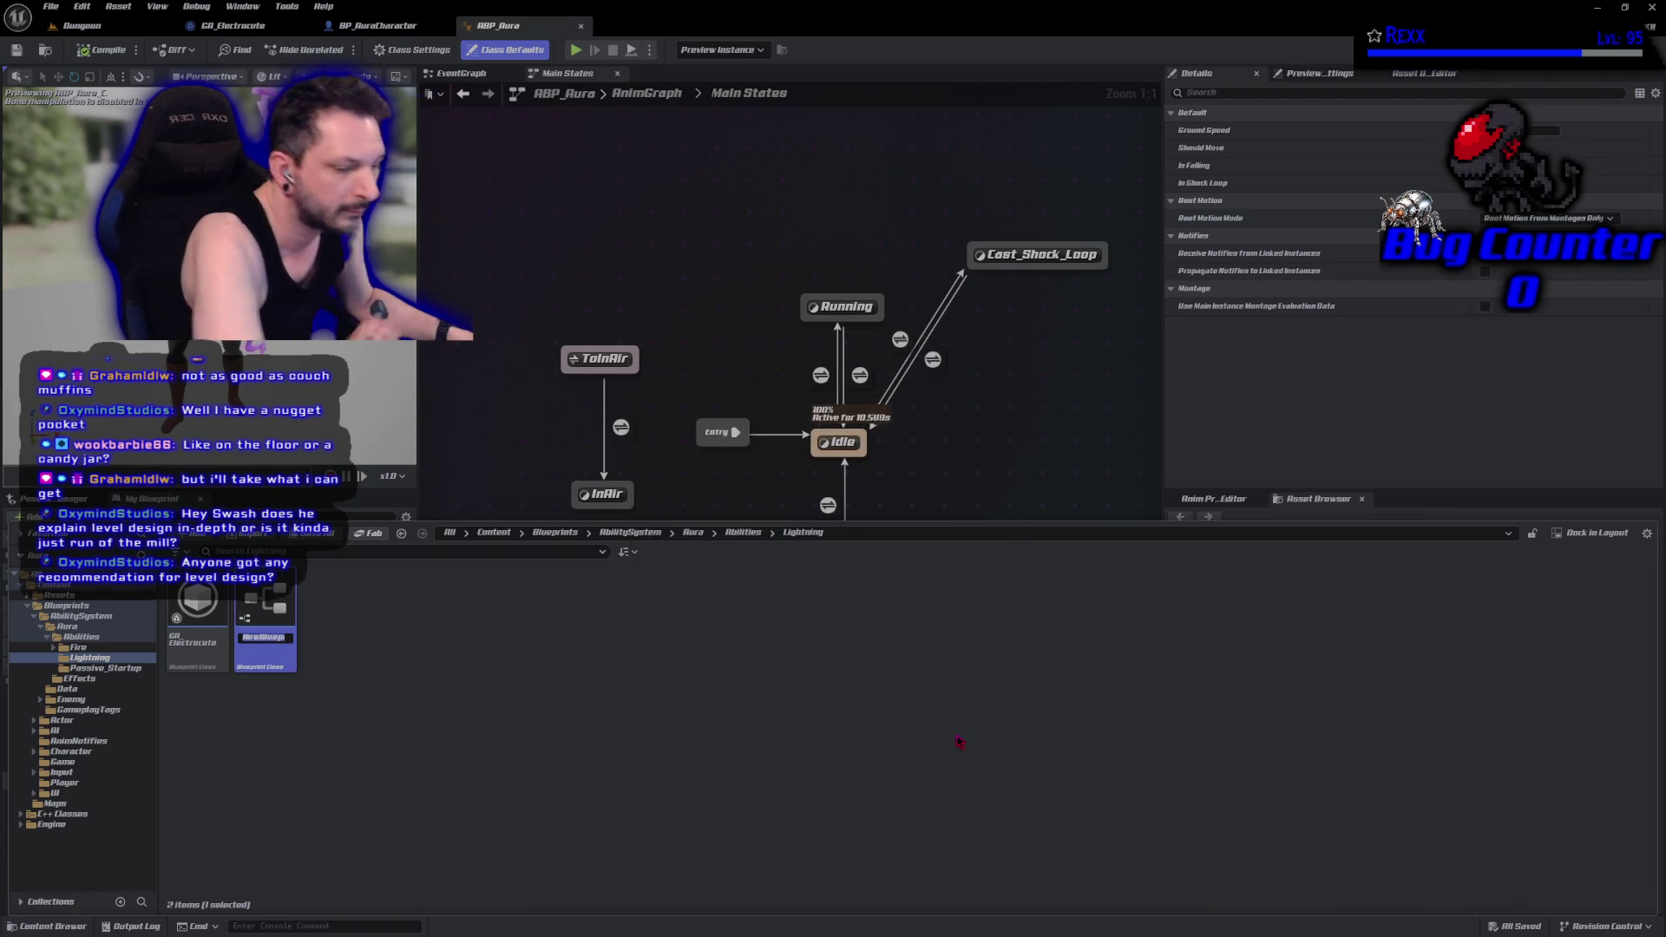
text(GC_)
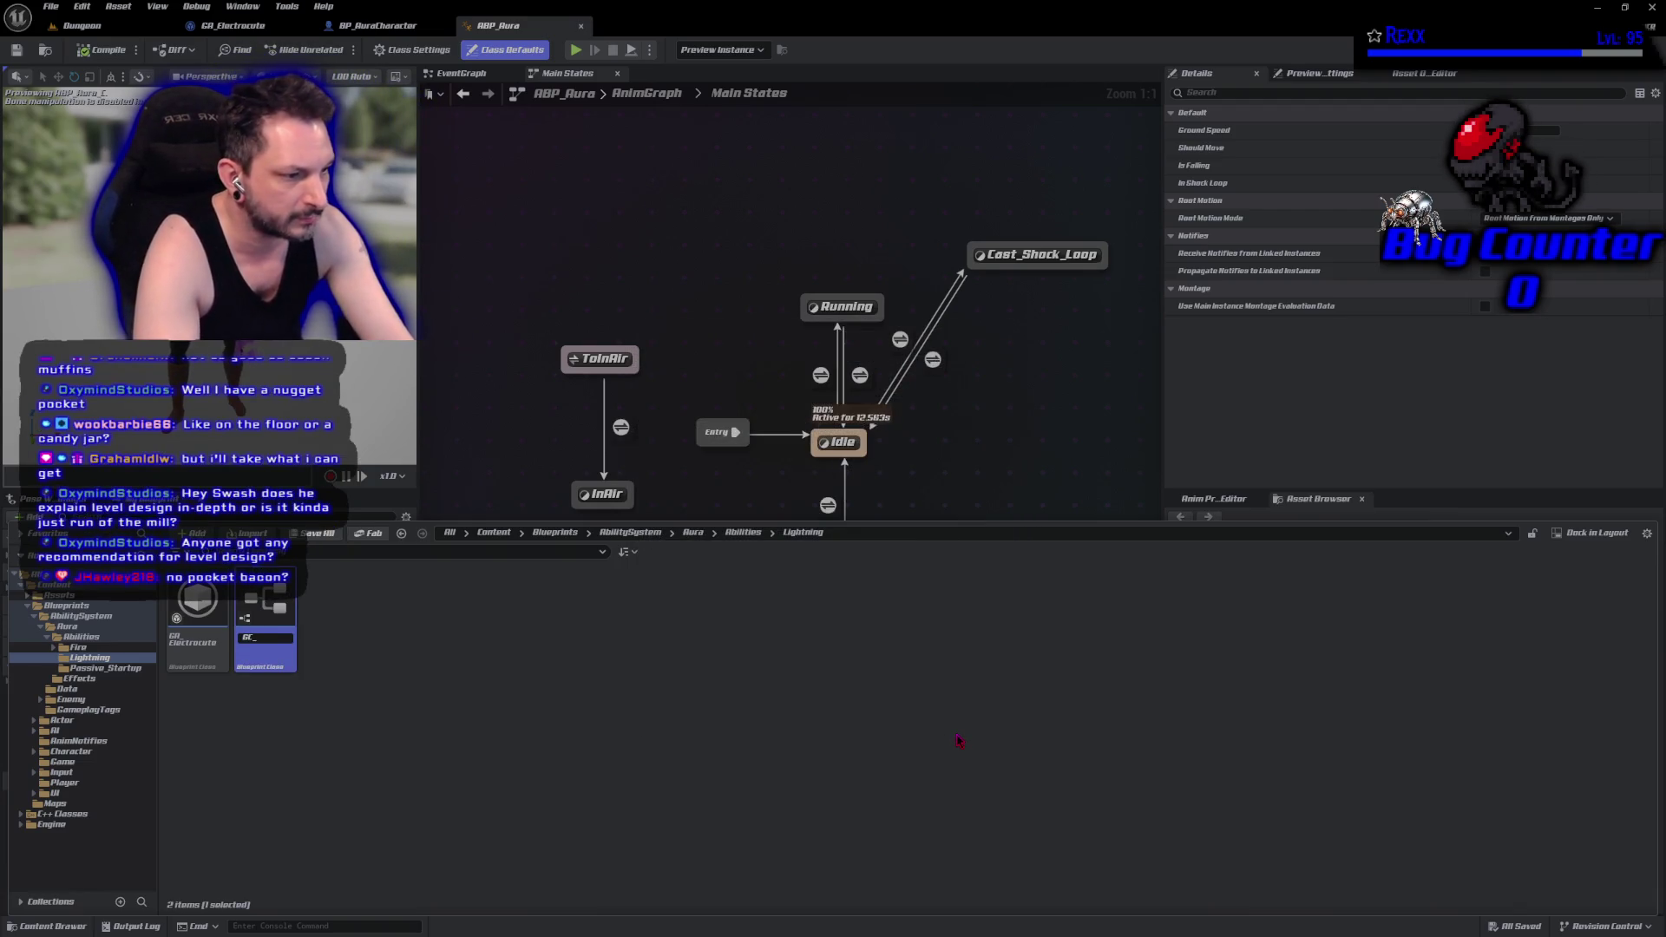
text(ShockBurst)
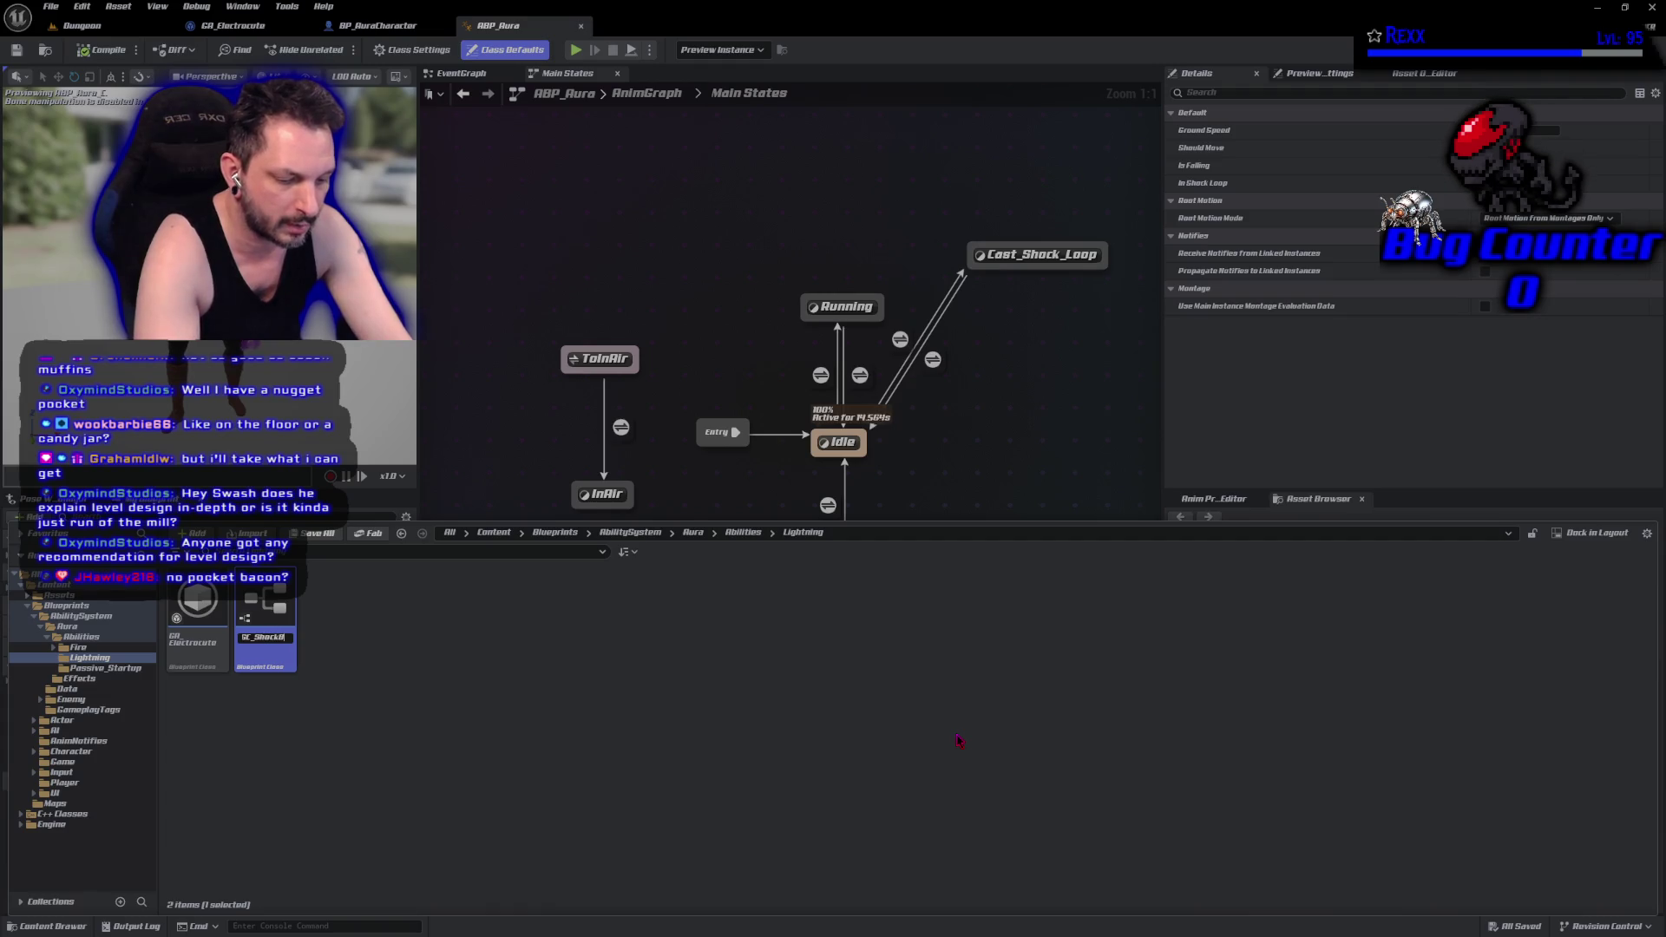
key(Return)
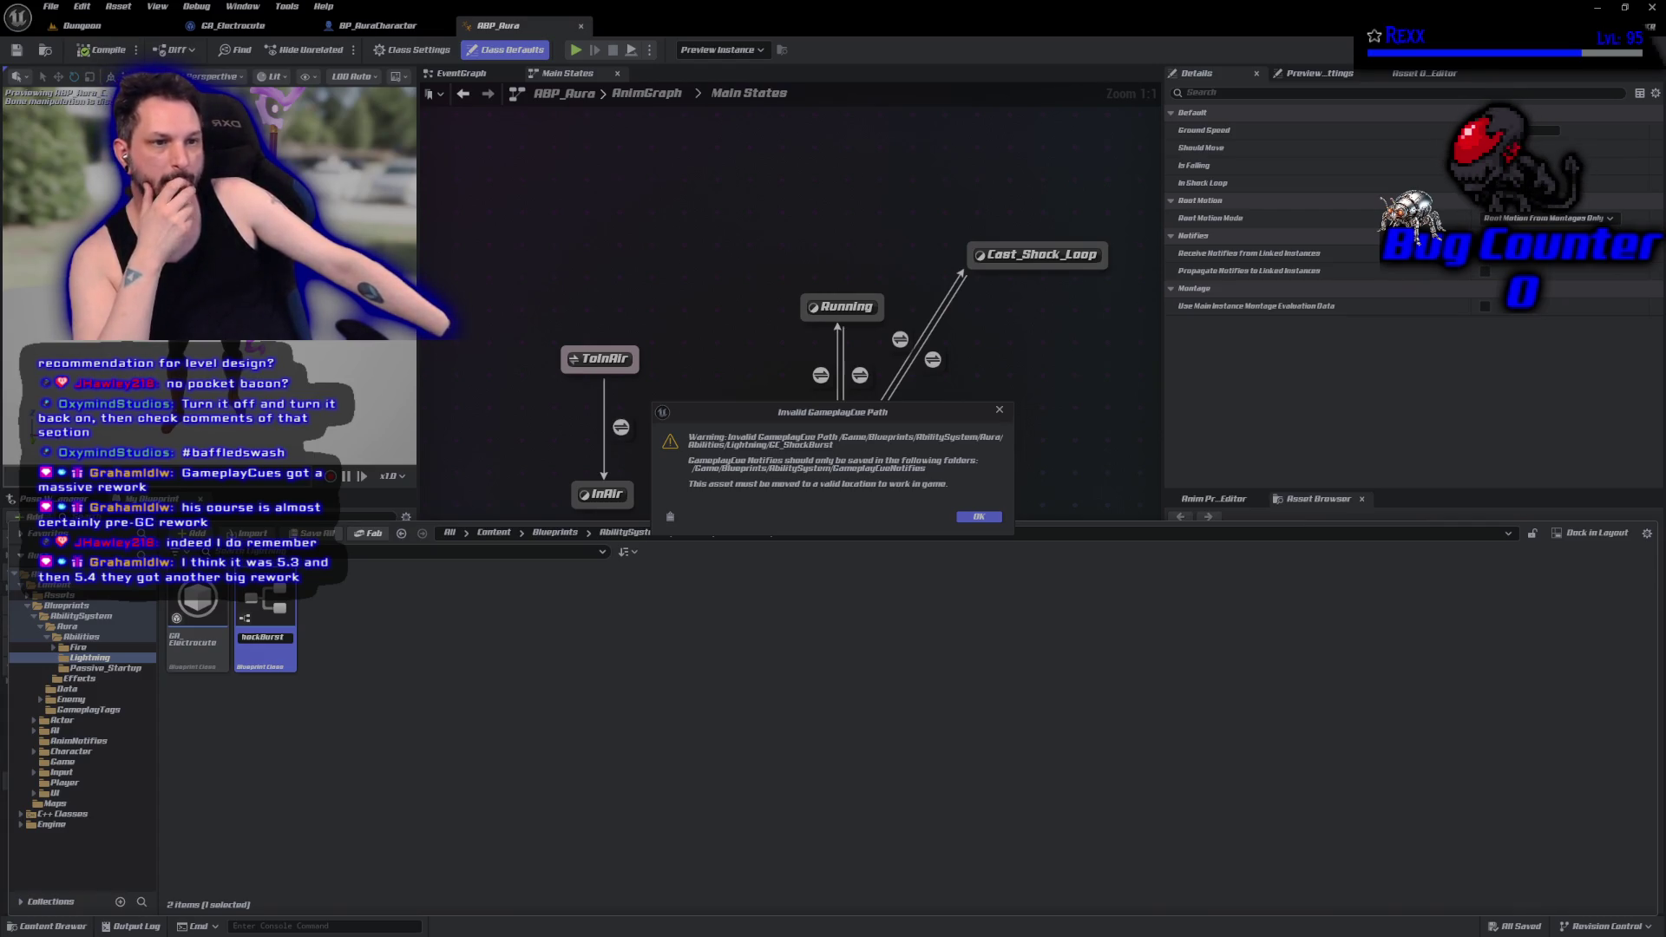
drag(464, 193, 475, 140)
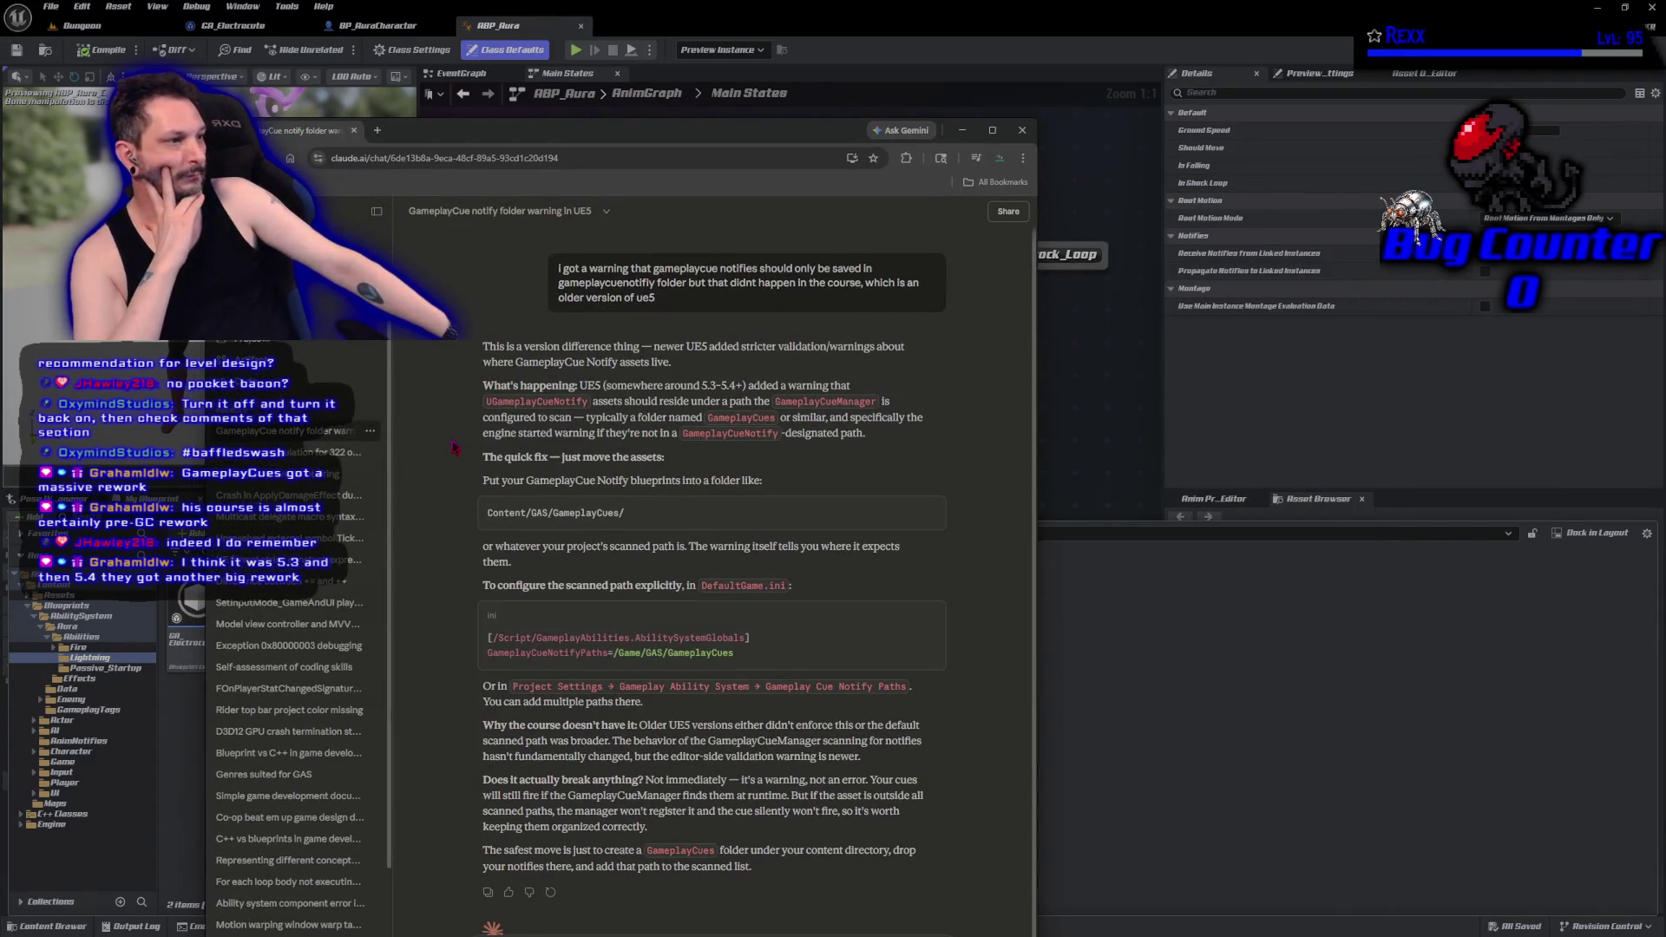
scroll(453, 448, down, 1)
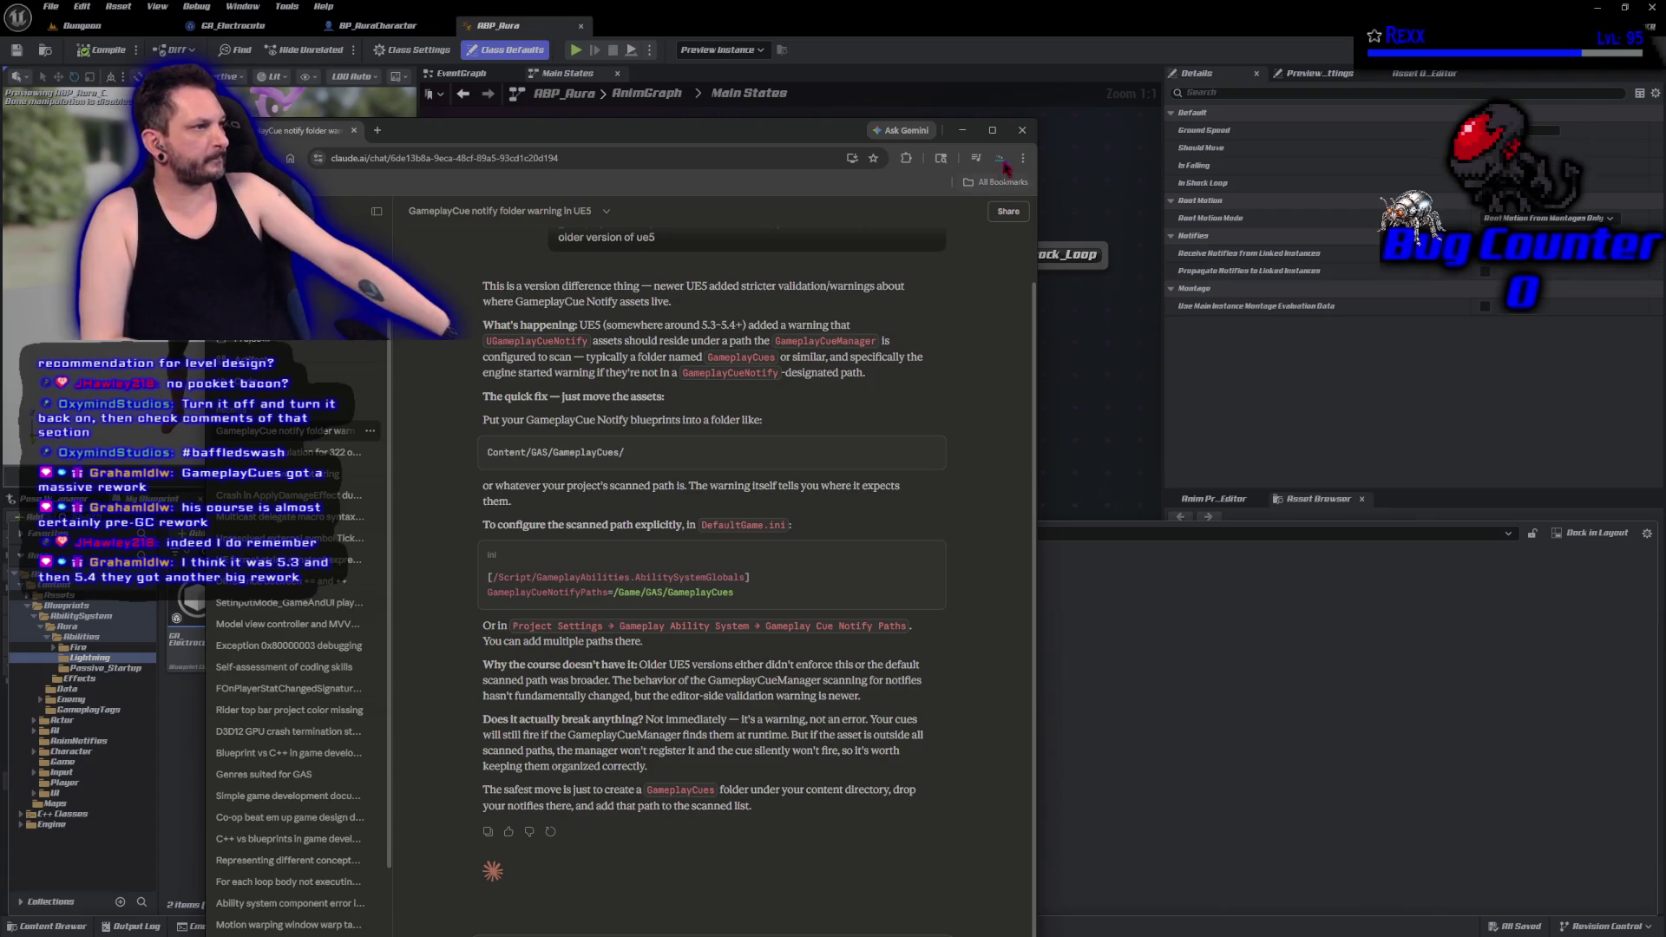
click(1032, 137)
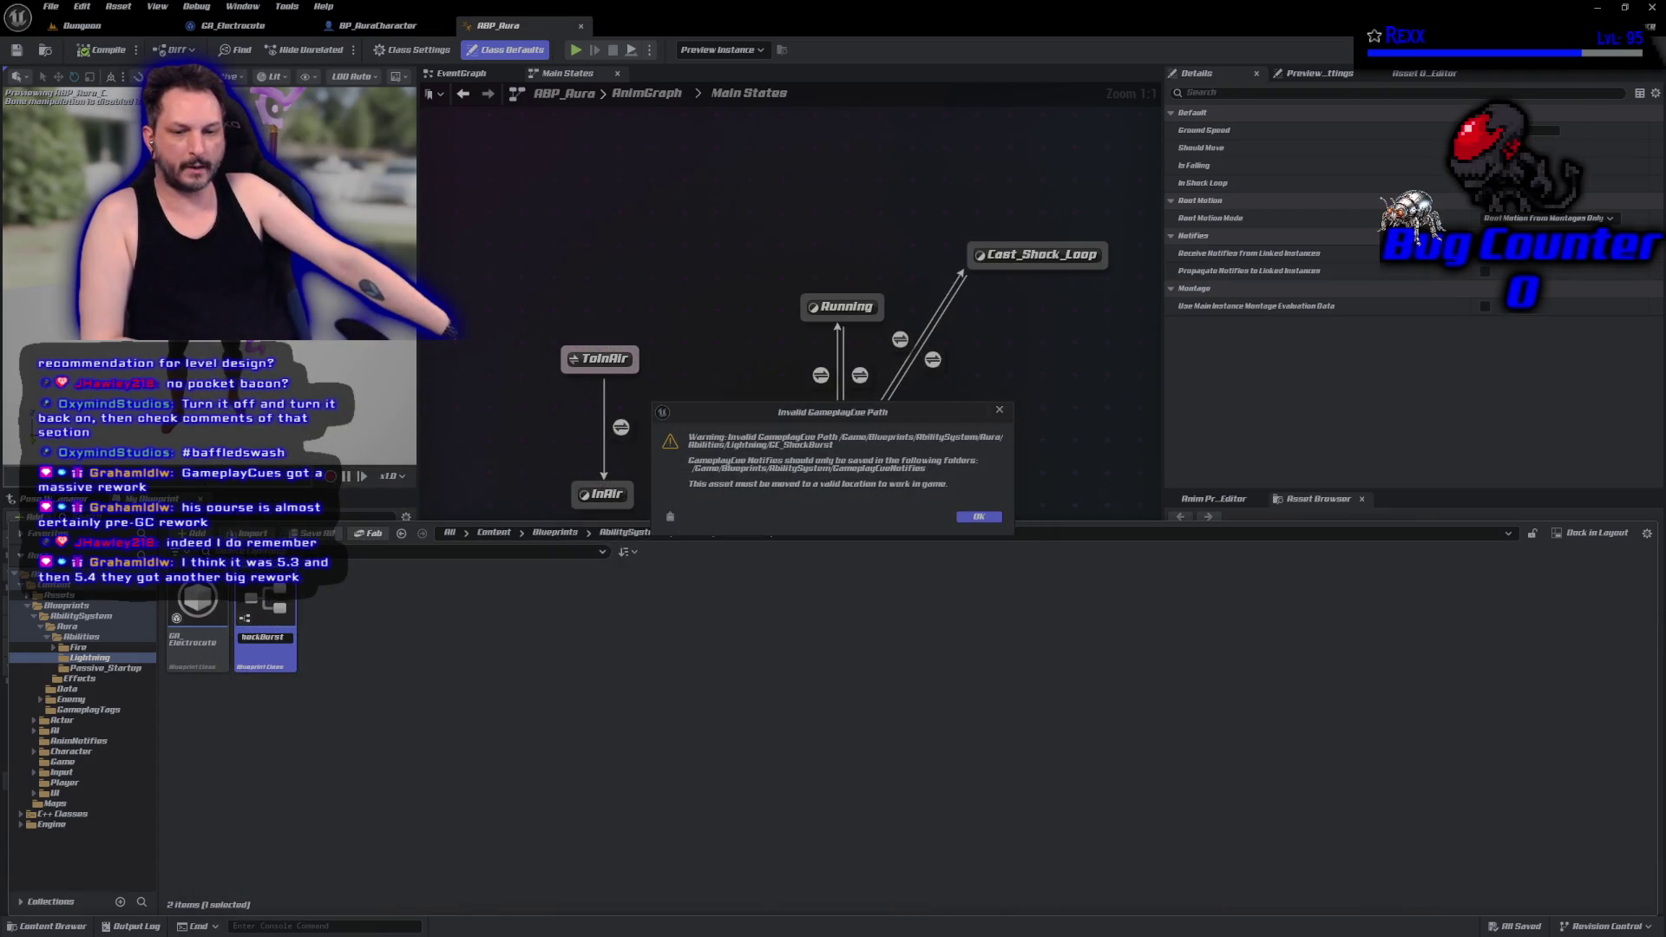
key(alt+Tab)
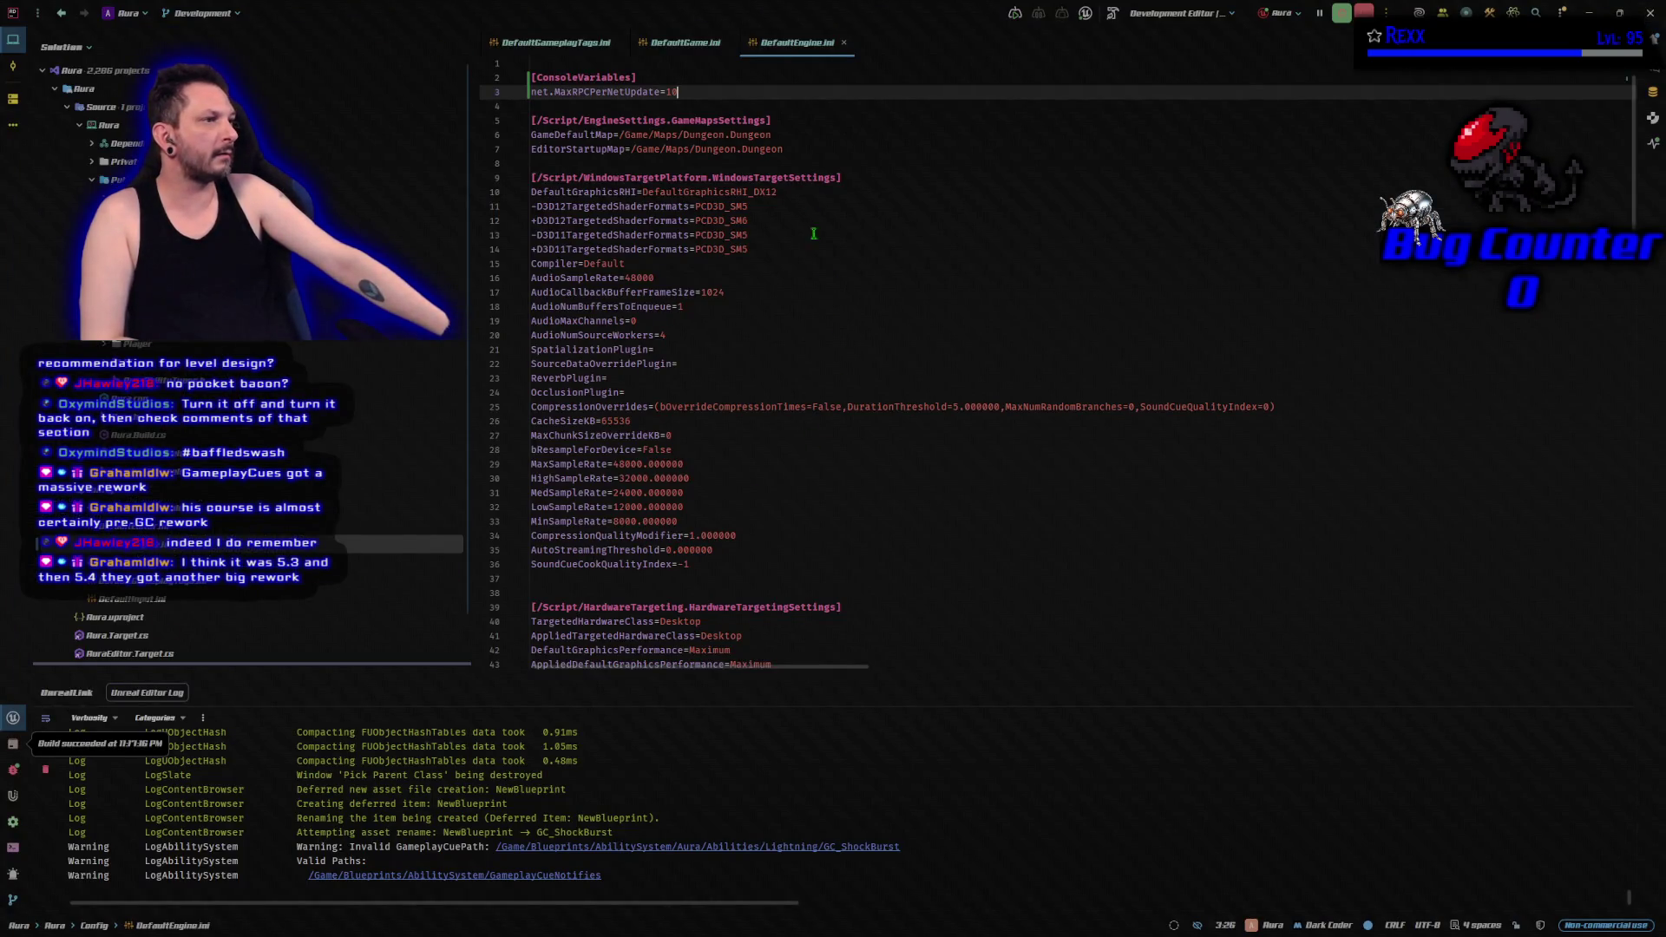
click(686, 43)
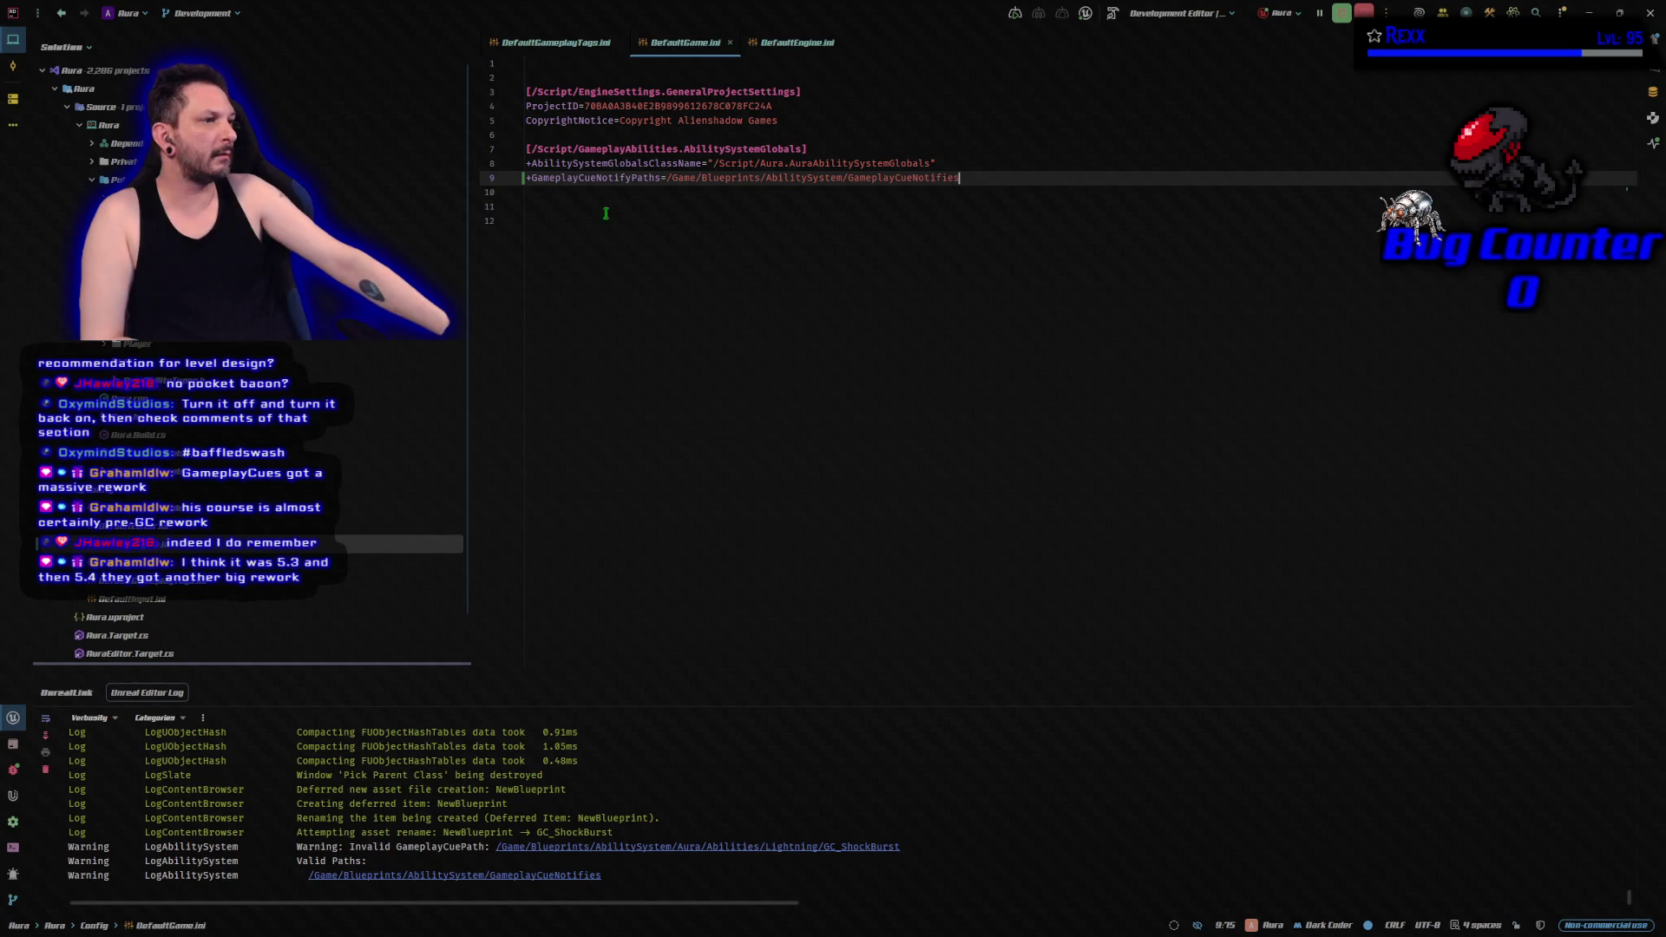
drag(974, 179, 667, 180)
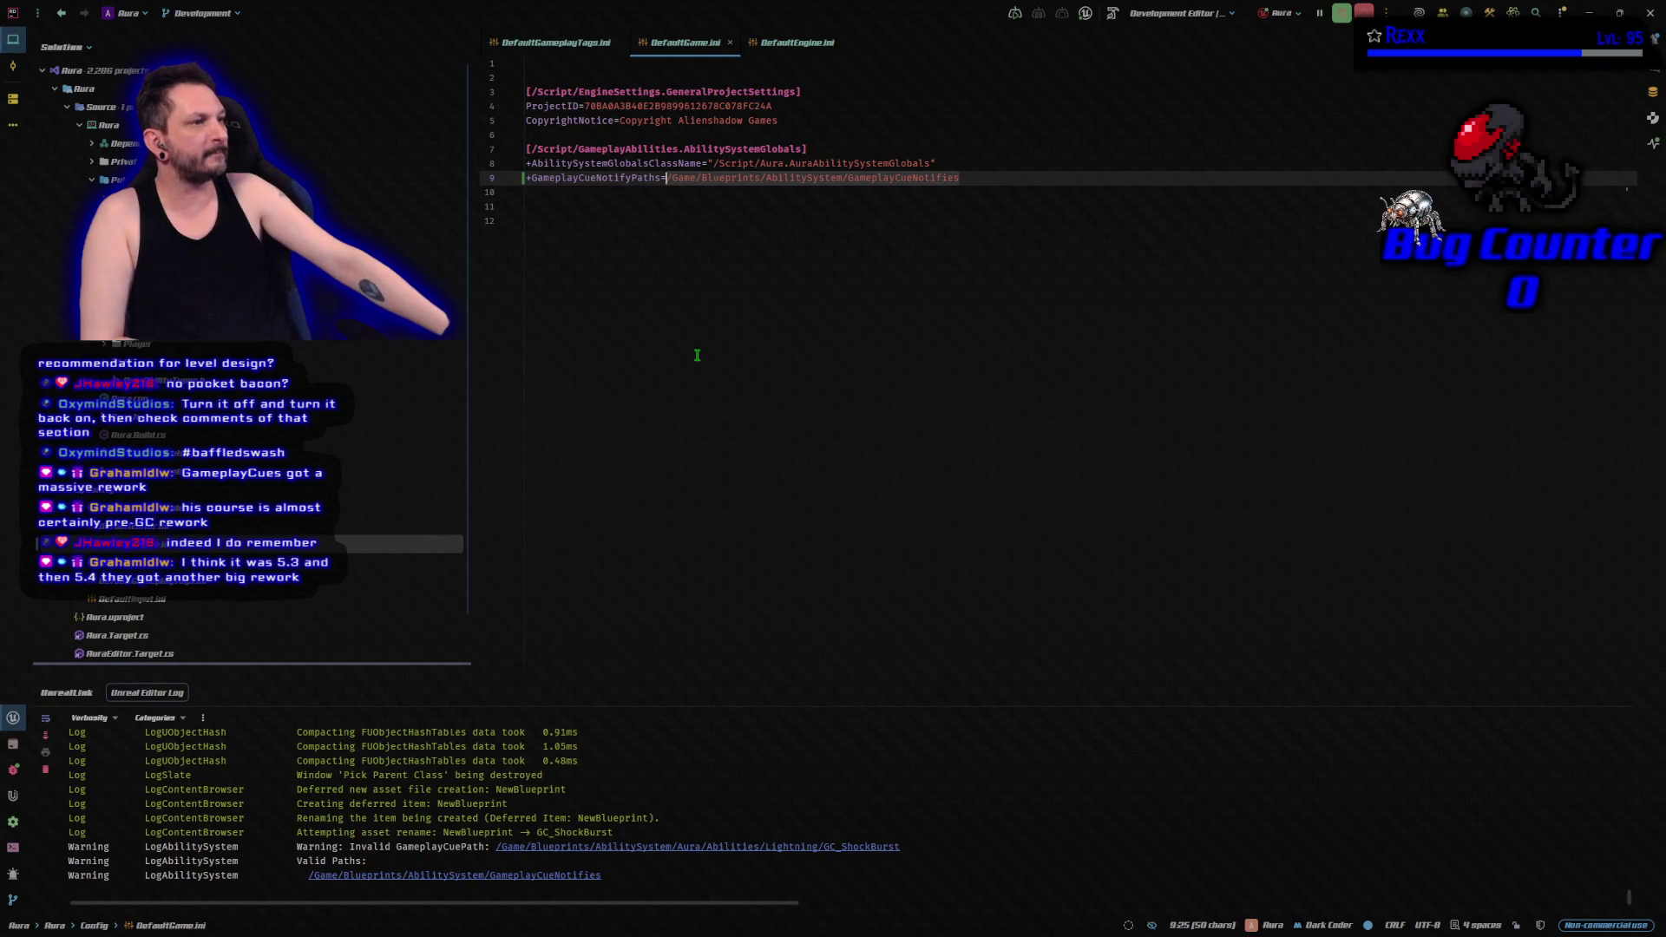
click(635, 263)
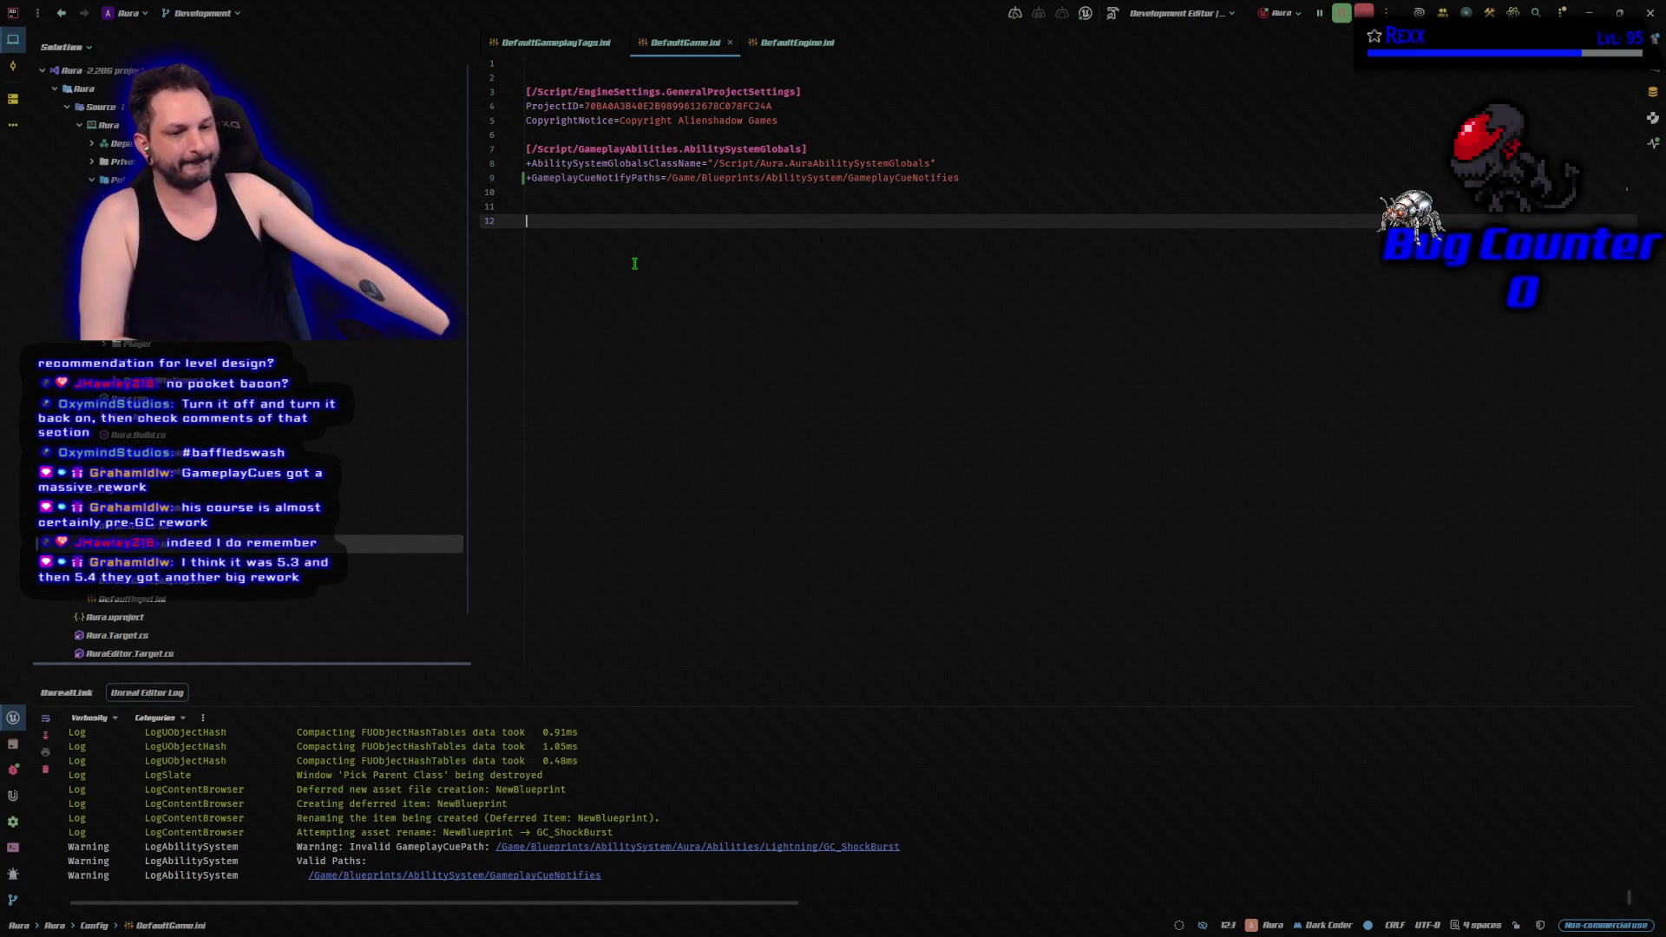
click(982, 179)
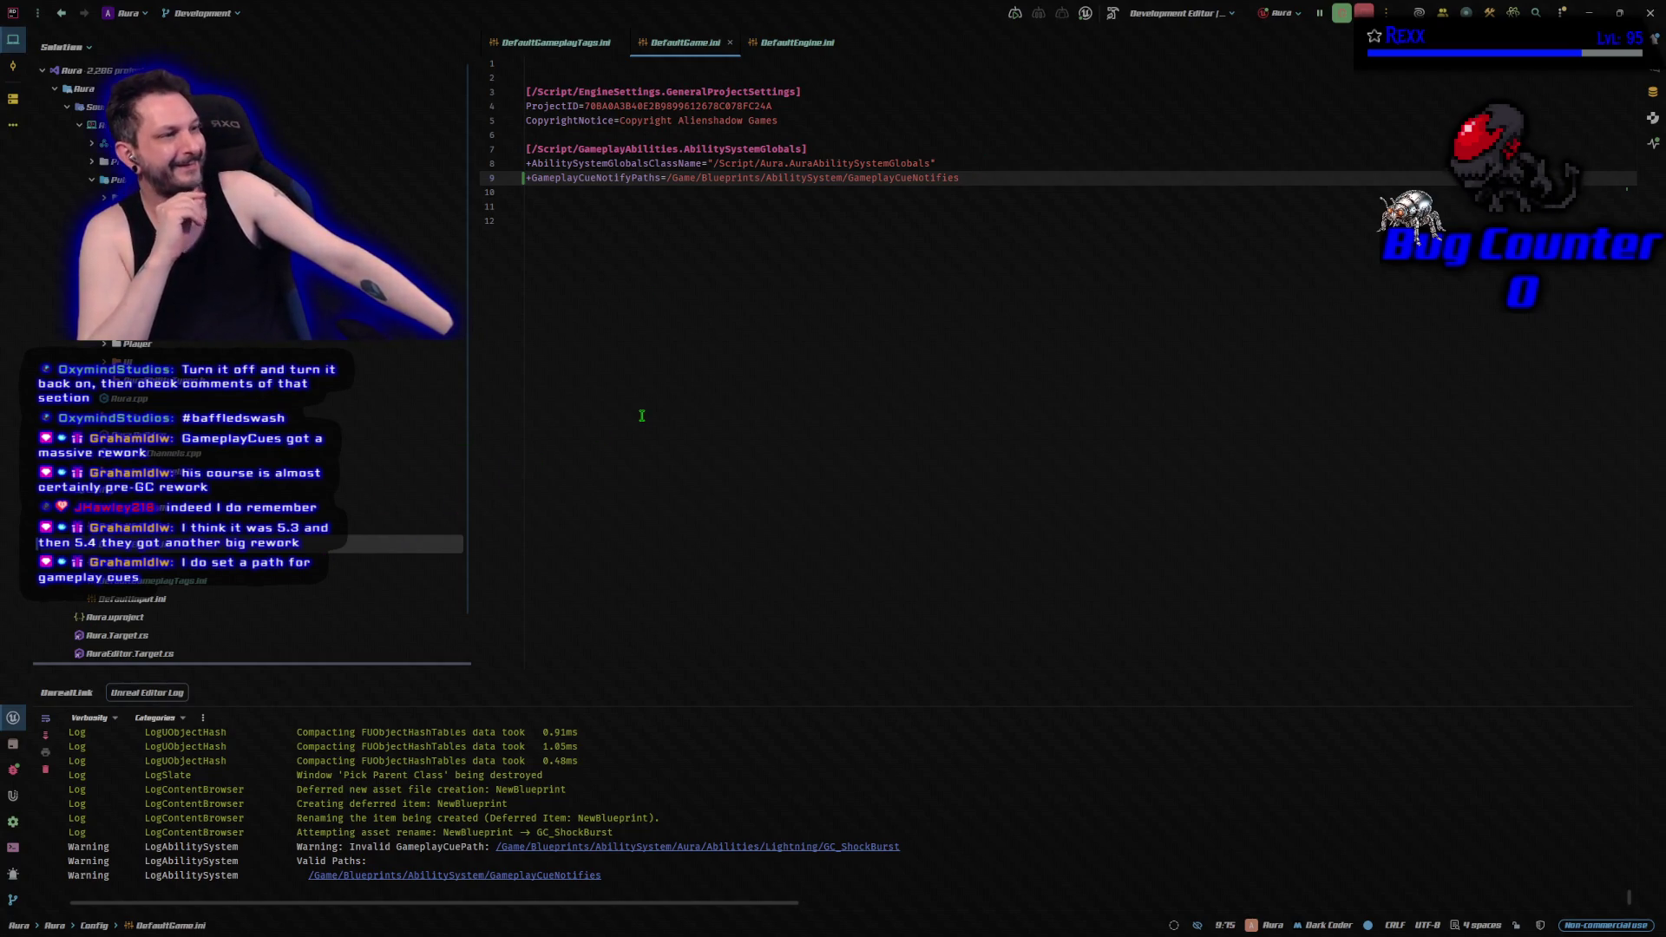
key(End)
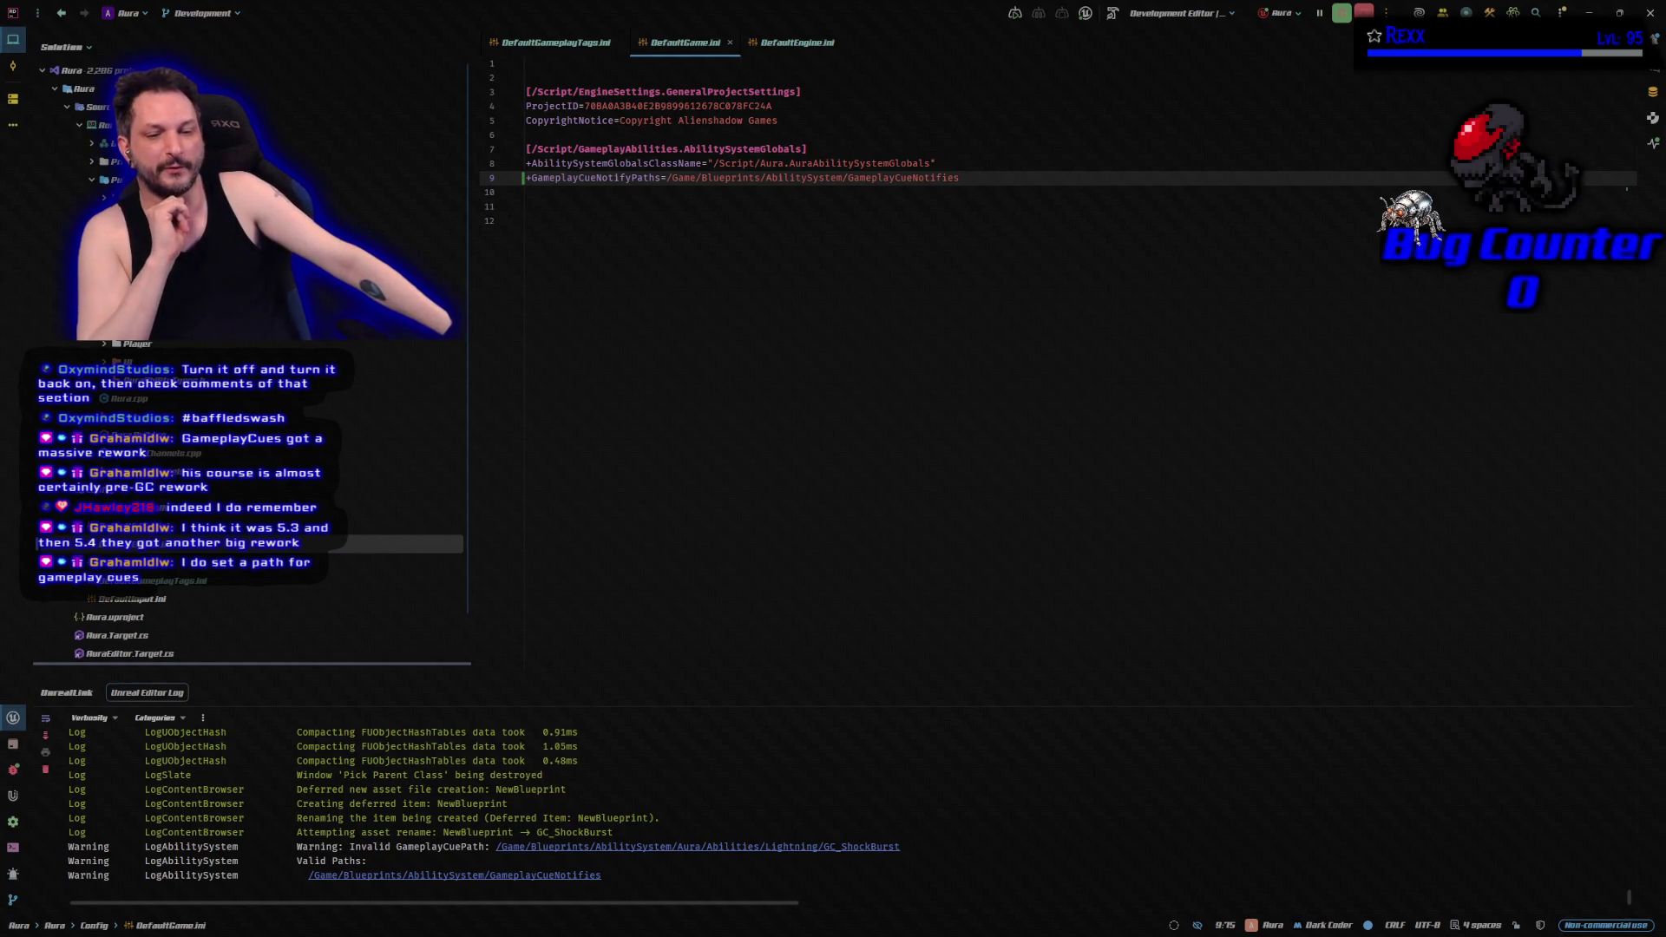
key(alt+Tab)
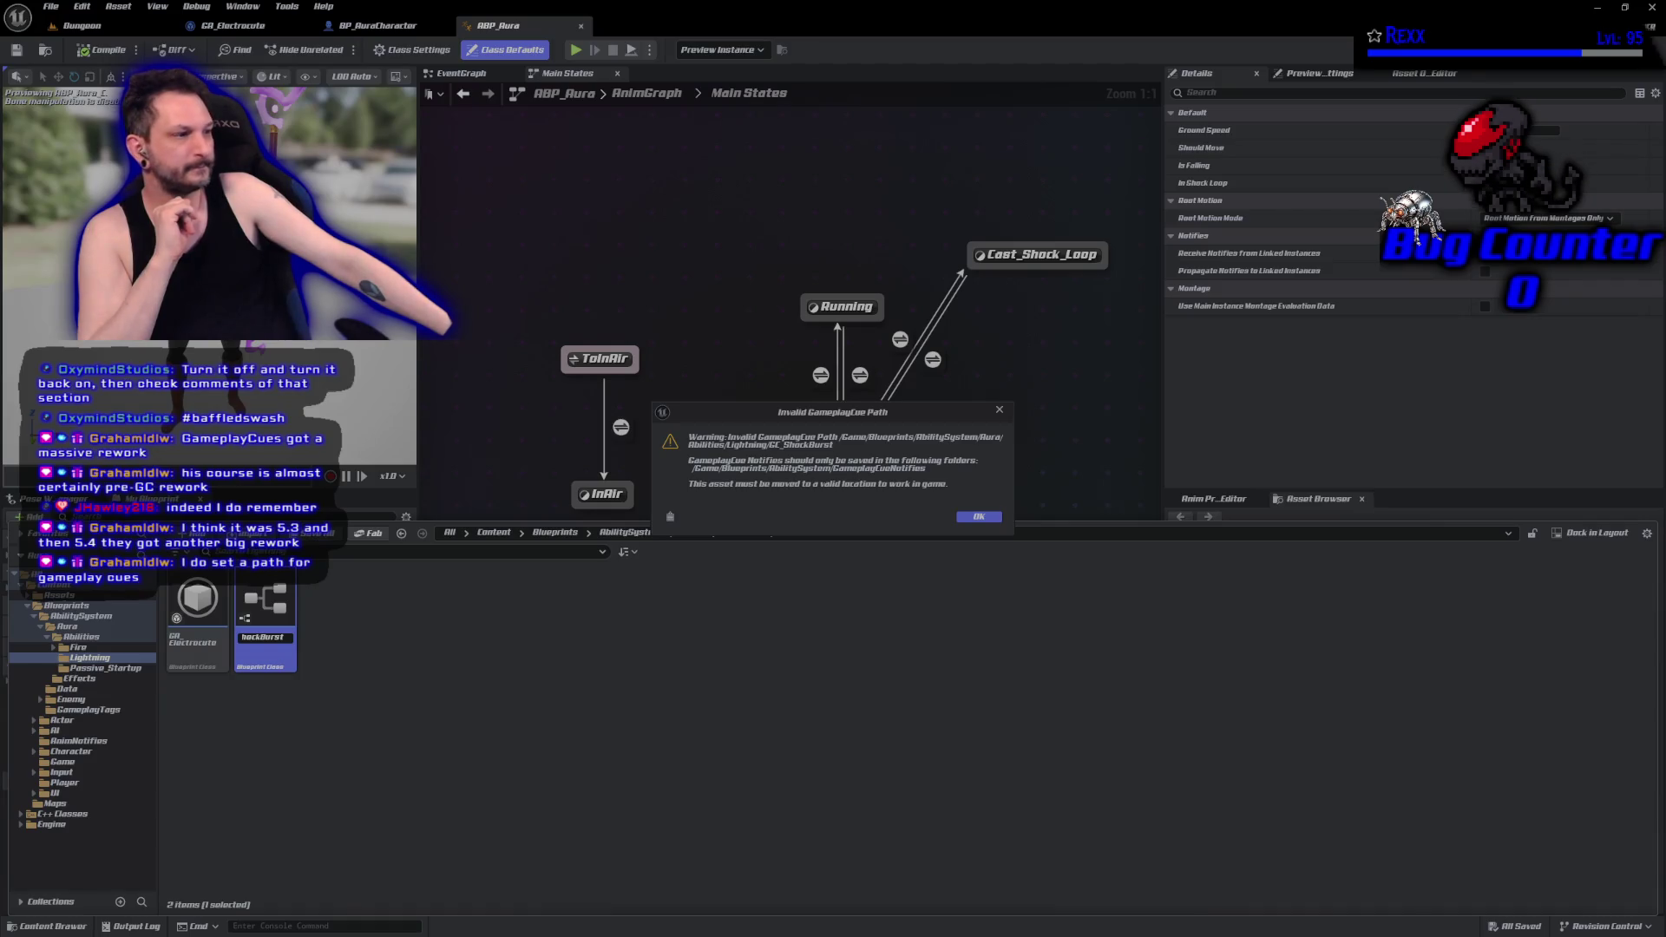
Create a new folder named GameplayCueNotifies inside AbilitySystem.
click(979, 517)
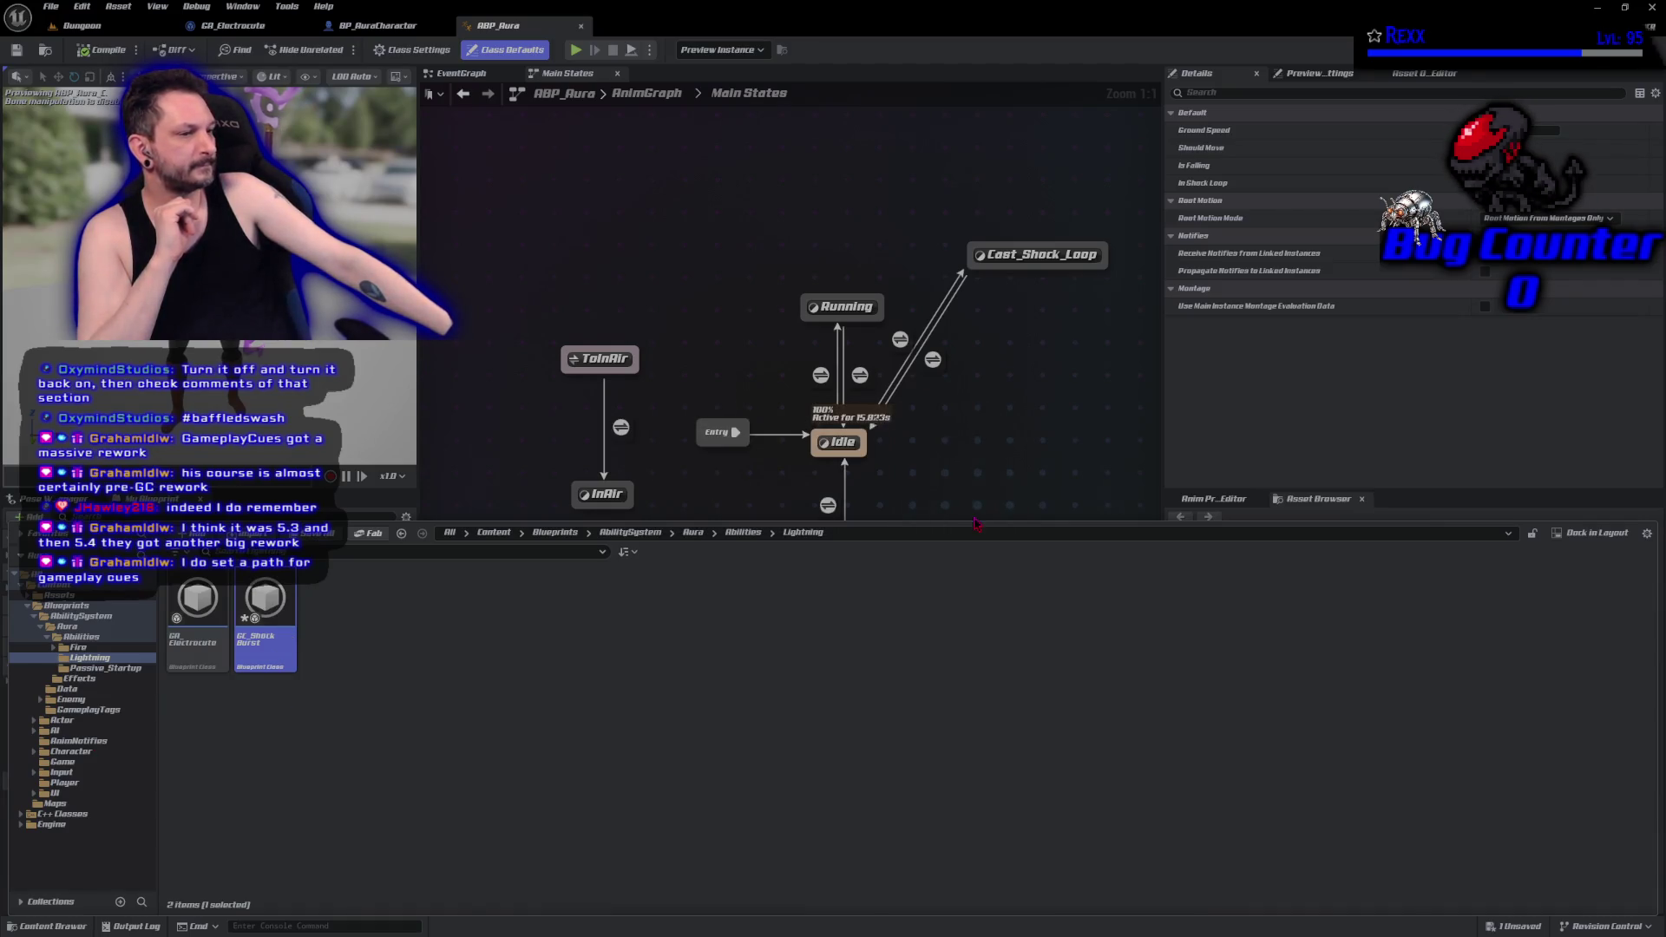
click(82, 616)
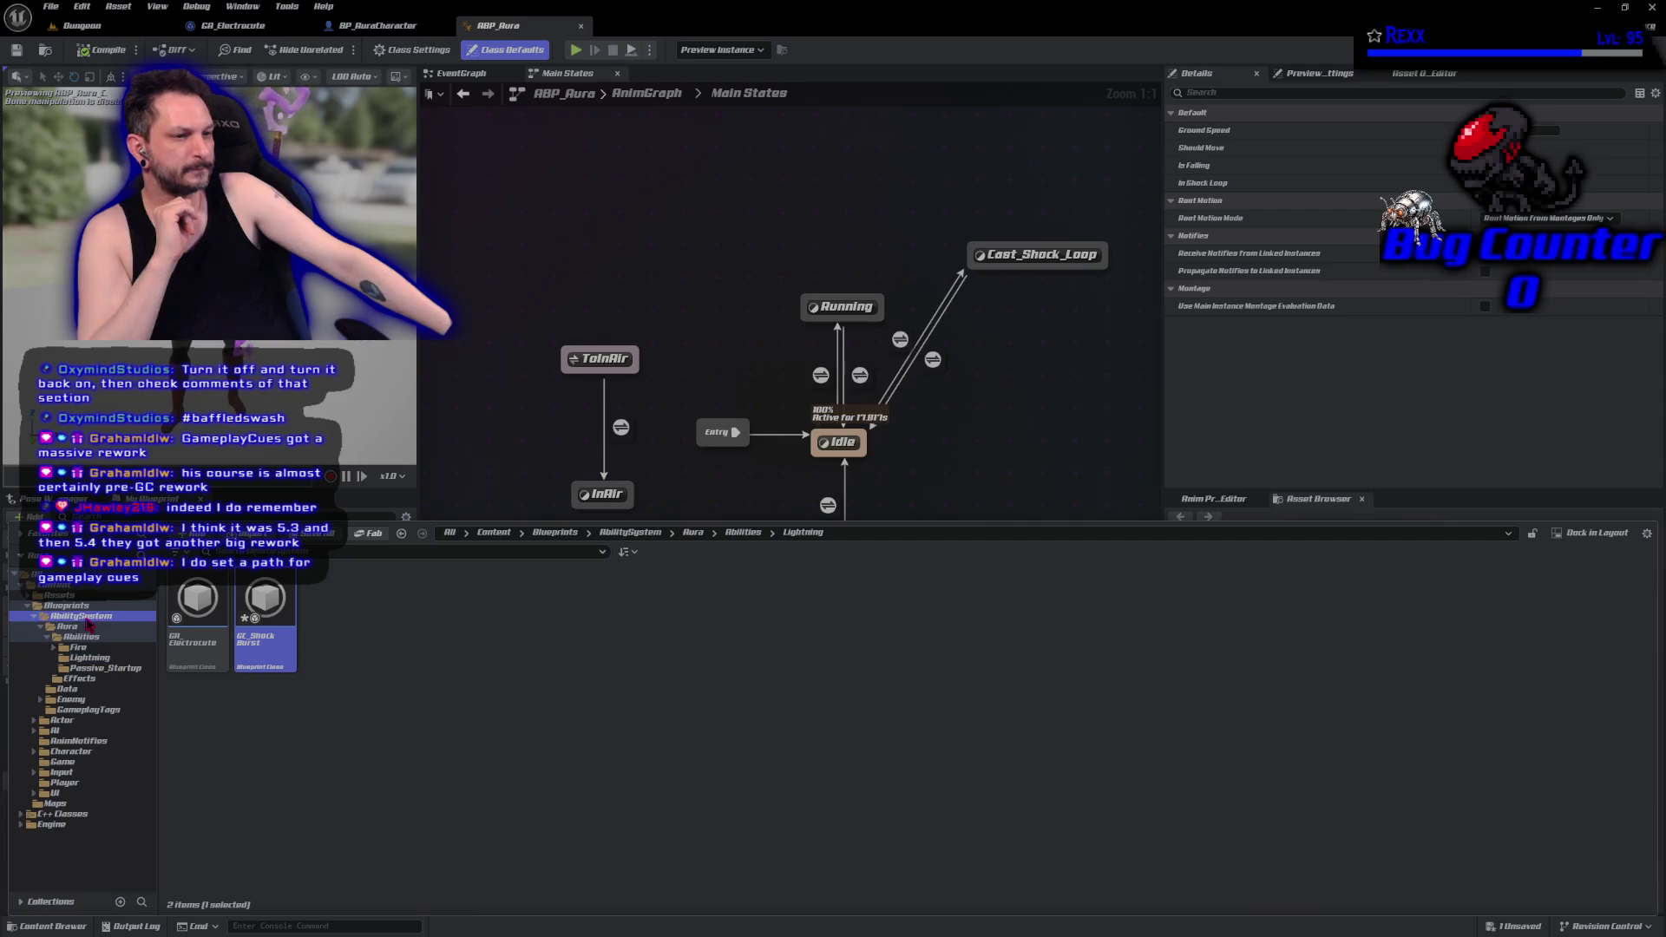
right_click(475, 656)
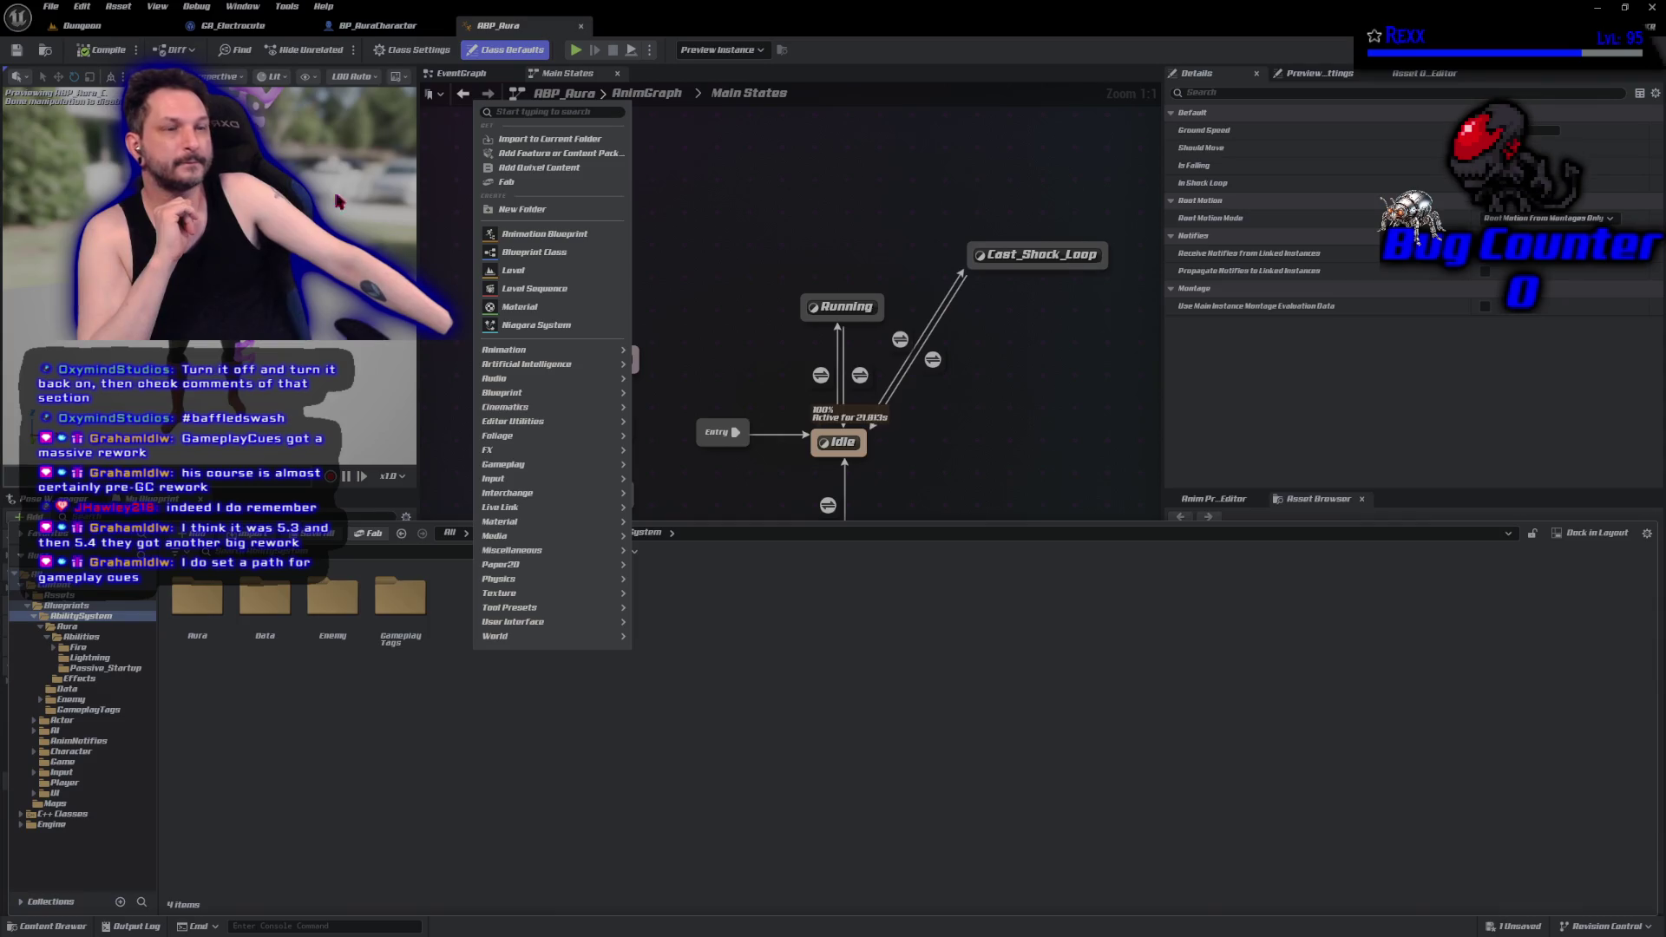
click(533, 212)
text(Game)
key(Return)
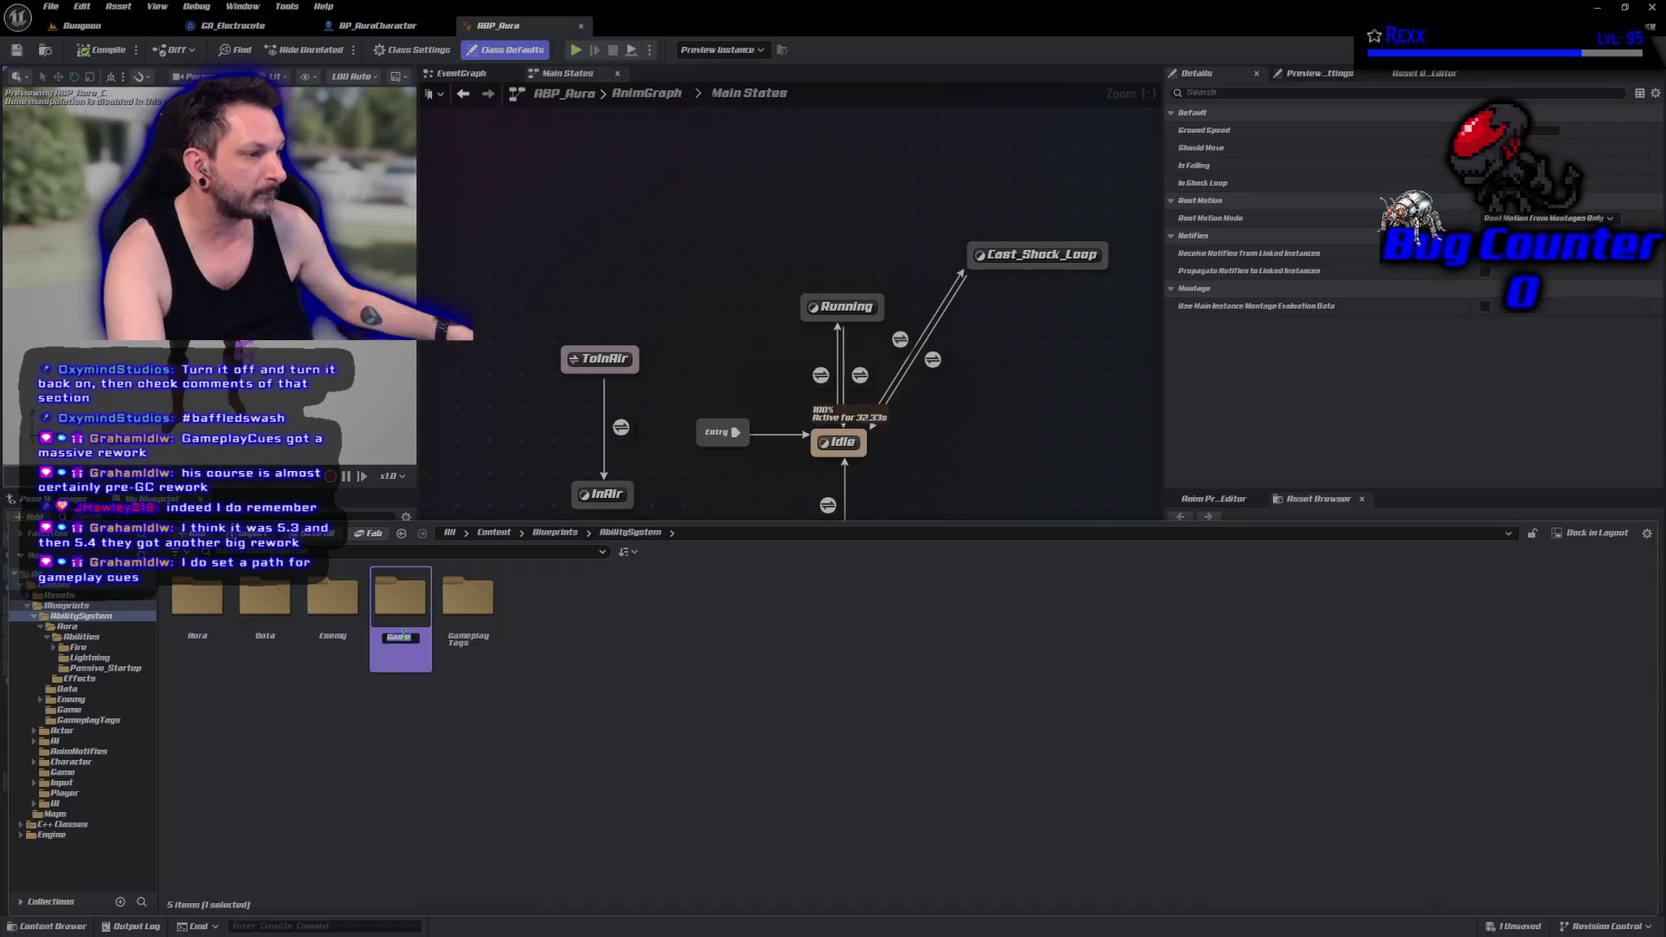
text(playCueNotifies)
key(Return)
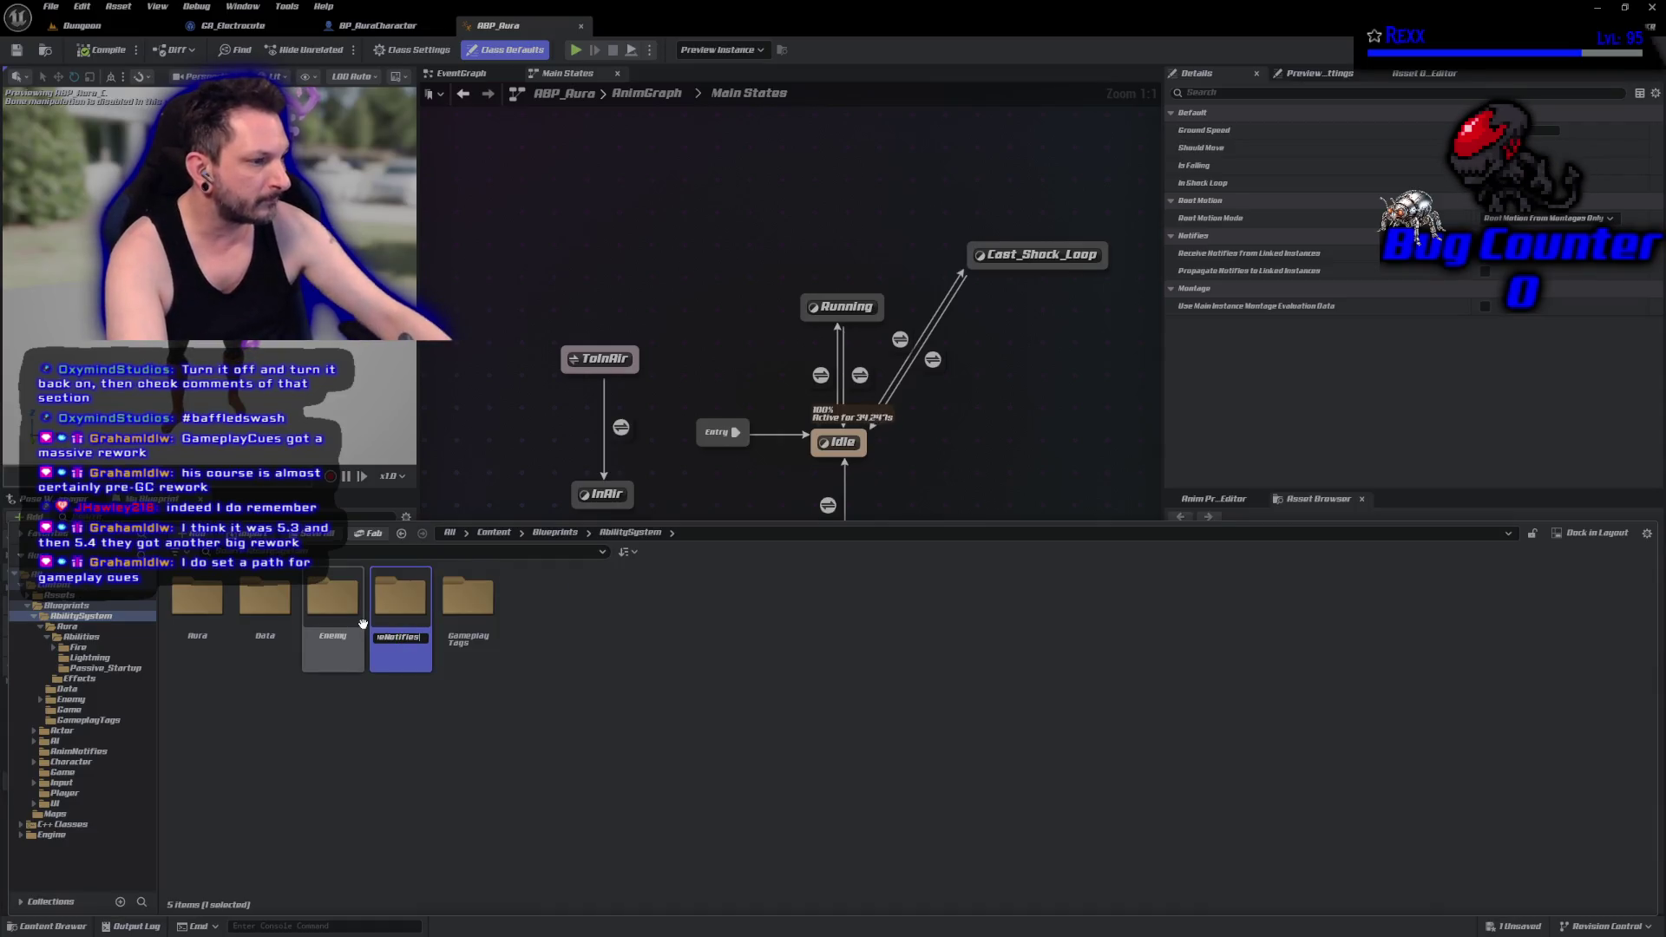
Move GC_ShockBurst from Lightning into GameplayCueNotifies and open it for editing.
double_click(414, 652)
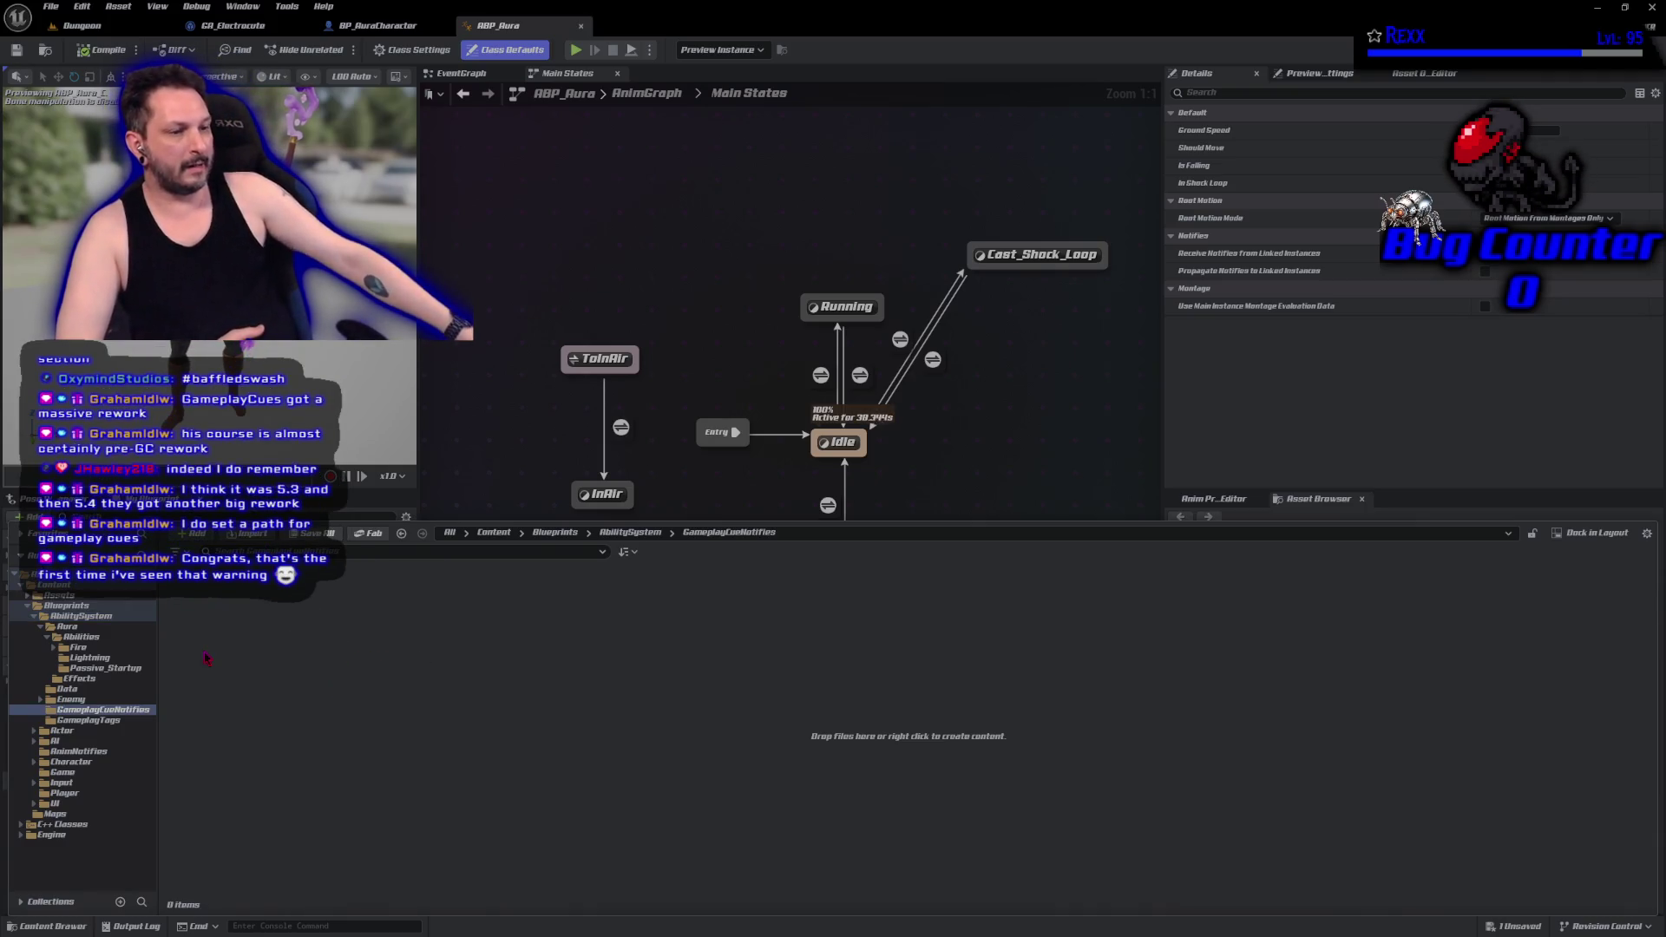
click(111, 661)
drag(264, 621, 128, 709)
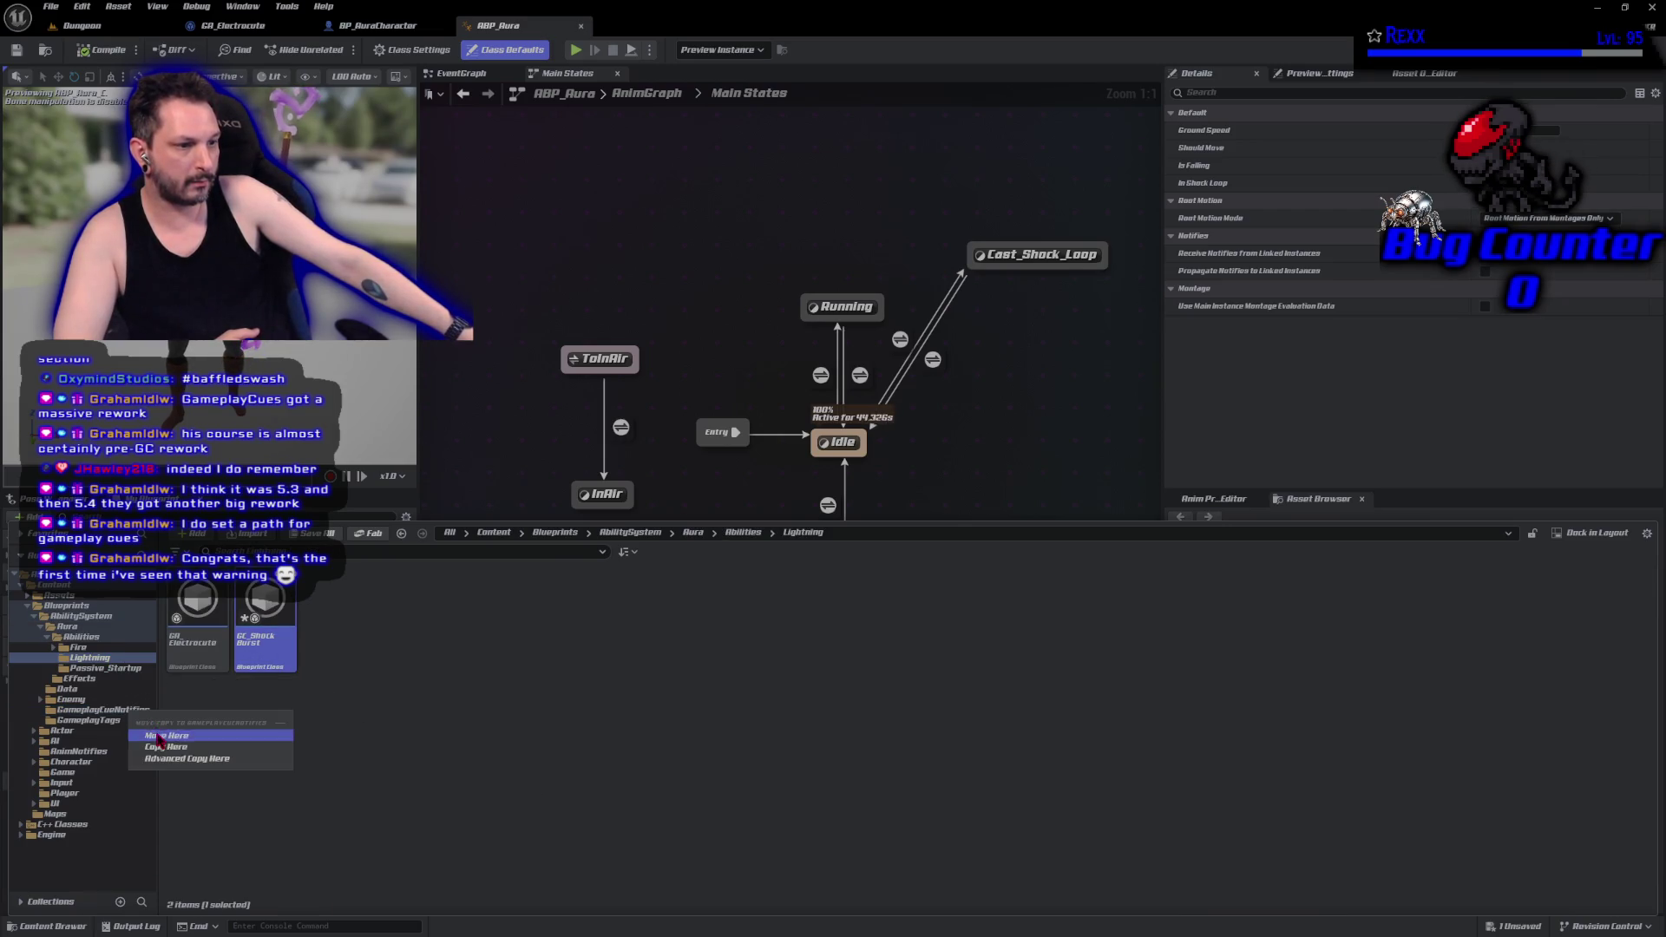
click(159, 738)
click(130, 711)
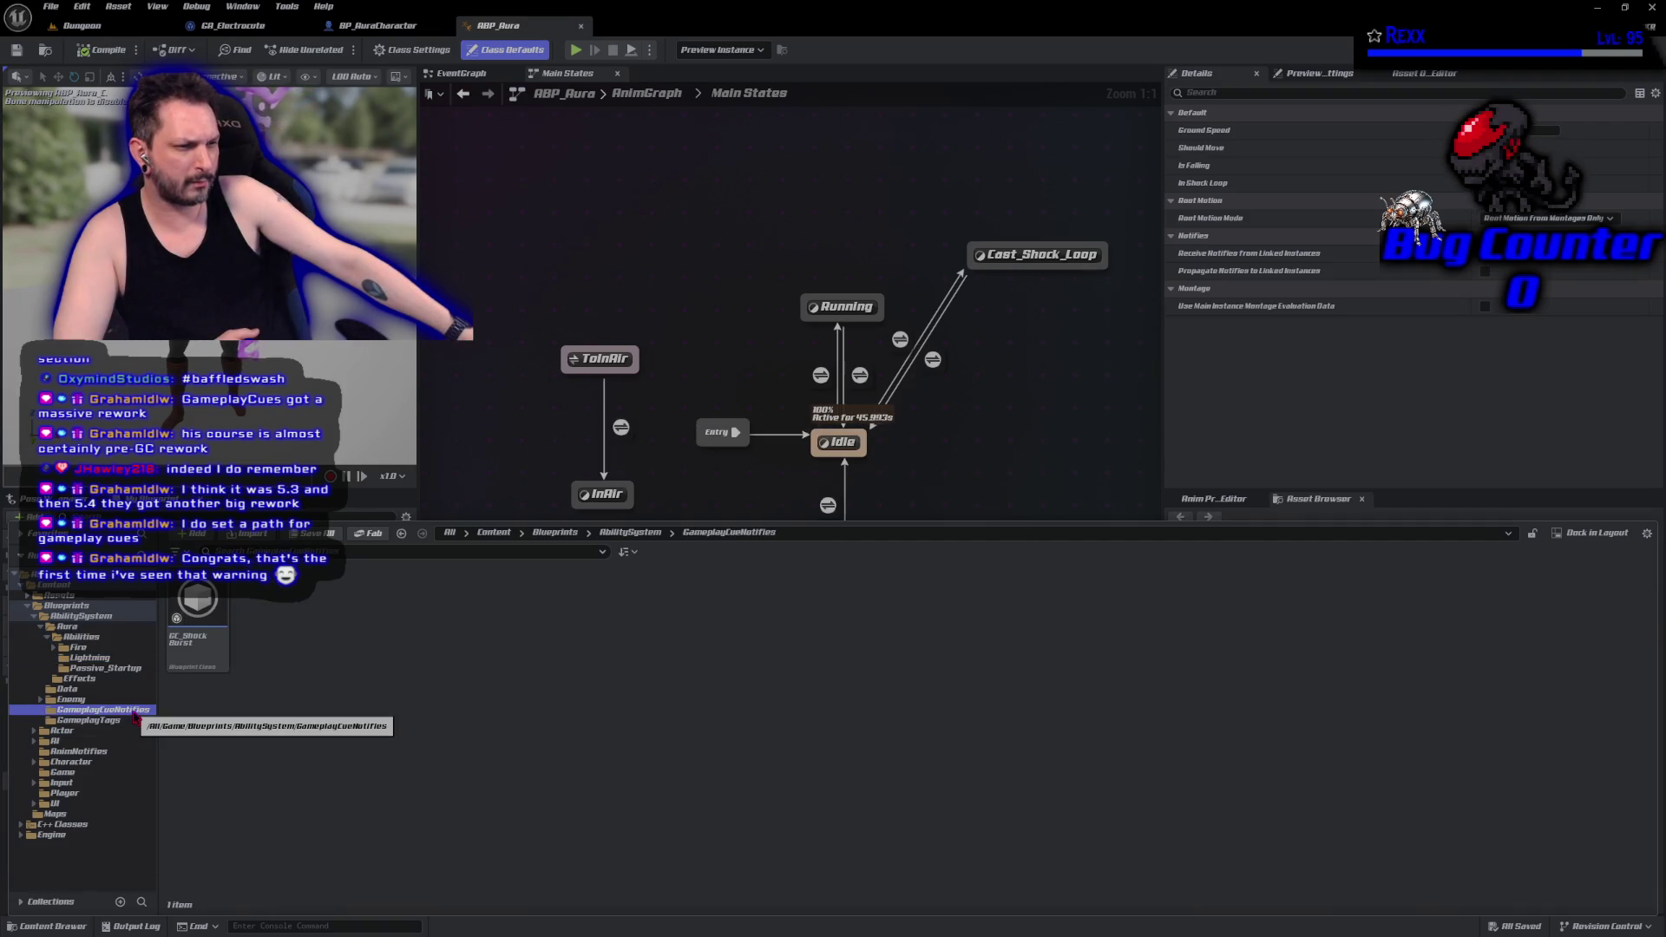
double_click(204, 644)
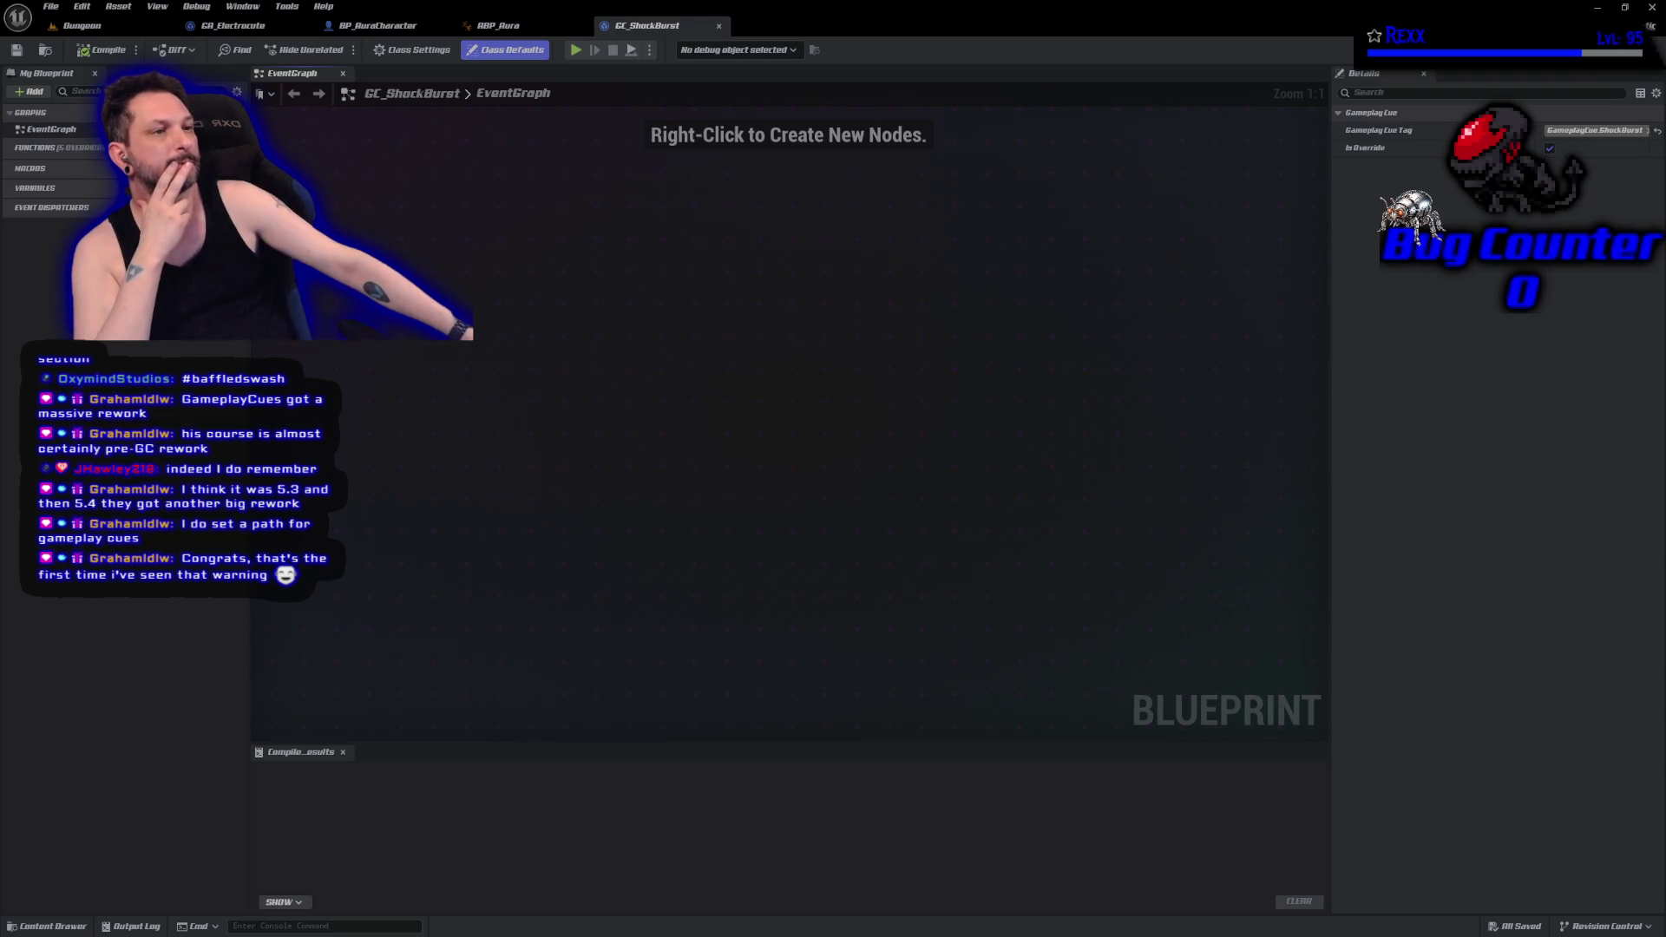
Override the On Execute function in GC_ShockBurst.
click(390, 204)
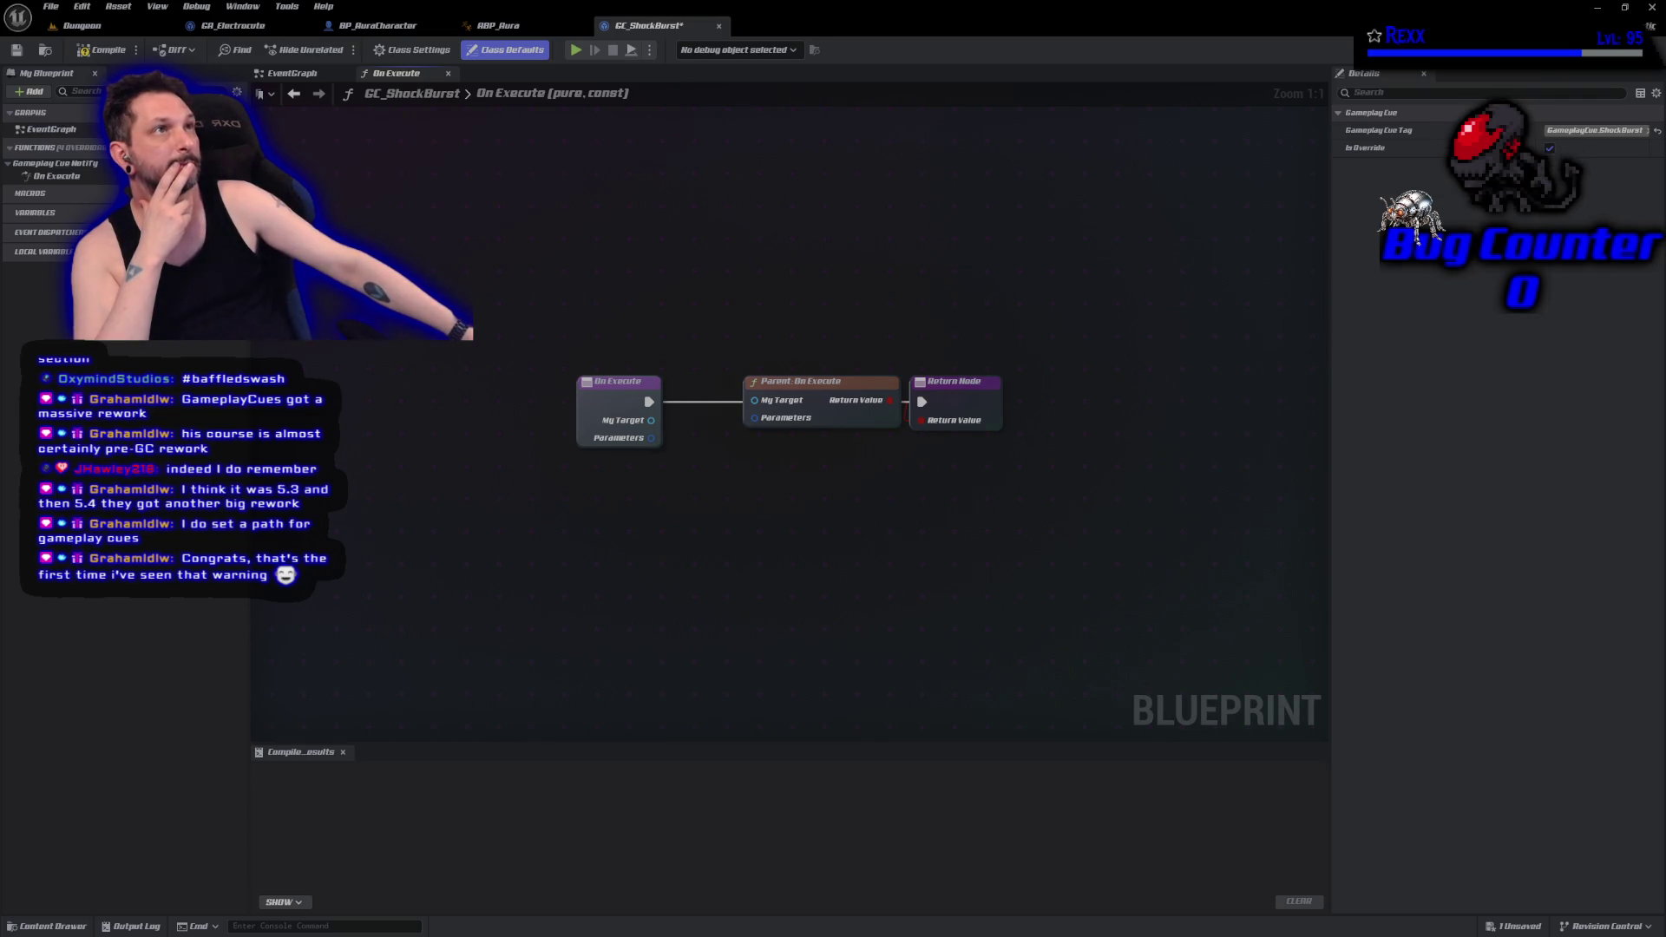
Wire My Target and Parameters into Parent: On Execute and compile GC_ShockBurst.
drag(840, 380, 829, 473)
mouse_move(656, 422)
mouse_down()
mouse_move(788, 471)
mouse_move(743, 494)
mouse_up()
mouse_move(650, 438)
mouse_down()
mouse_move(738, 521)
mouse_move(779, 425)
mouse_up()
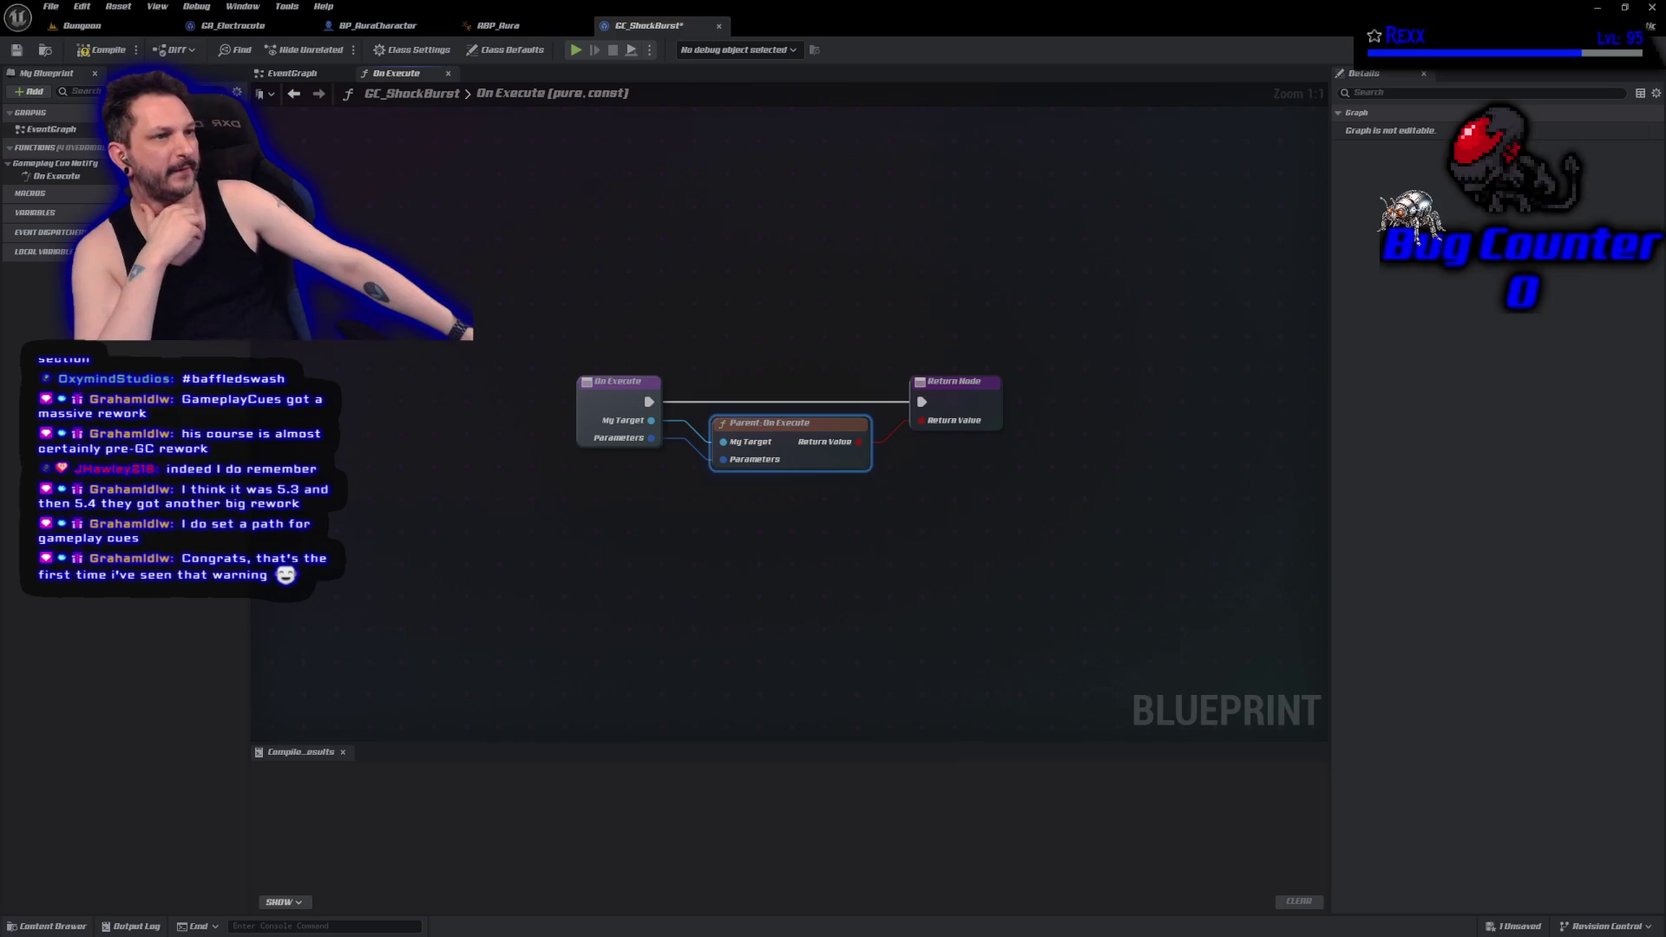
click(102, 50)
Spread out the On Execute, Parent: On Execute and Return nodes for more room.
mouse_move(447, 195)
mouse_down()
mouse_move(877, 471)
mouse_move(1080, 455)
mouse_move(1163, 588)
mouse_move(1187, 677)
mouse_up()
mouse_move(487, 250)
mouse_down()
mouse_move(751, 445)
mouse_move(1063, 622)
mouse_up()
drag(485, 188, 1071, 661)
mouse_move(518, 252)
mouse_down()
mouse_move(872, 465)
mouse_move(1073, 637)
mouse_up()
drag(466, 182, 1011, 562)
mouse_move(477, 211)
mouse_down()
mouse_move(659, 364)
mouse_move(997, 598)
mouse_up()
drag(509, 272, 1046, 619)
drag(403, 295, 1041, 673)
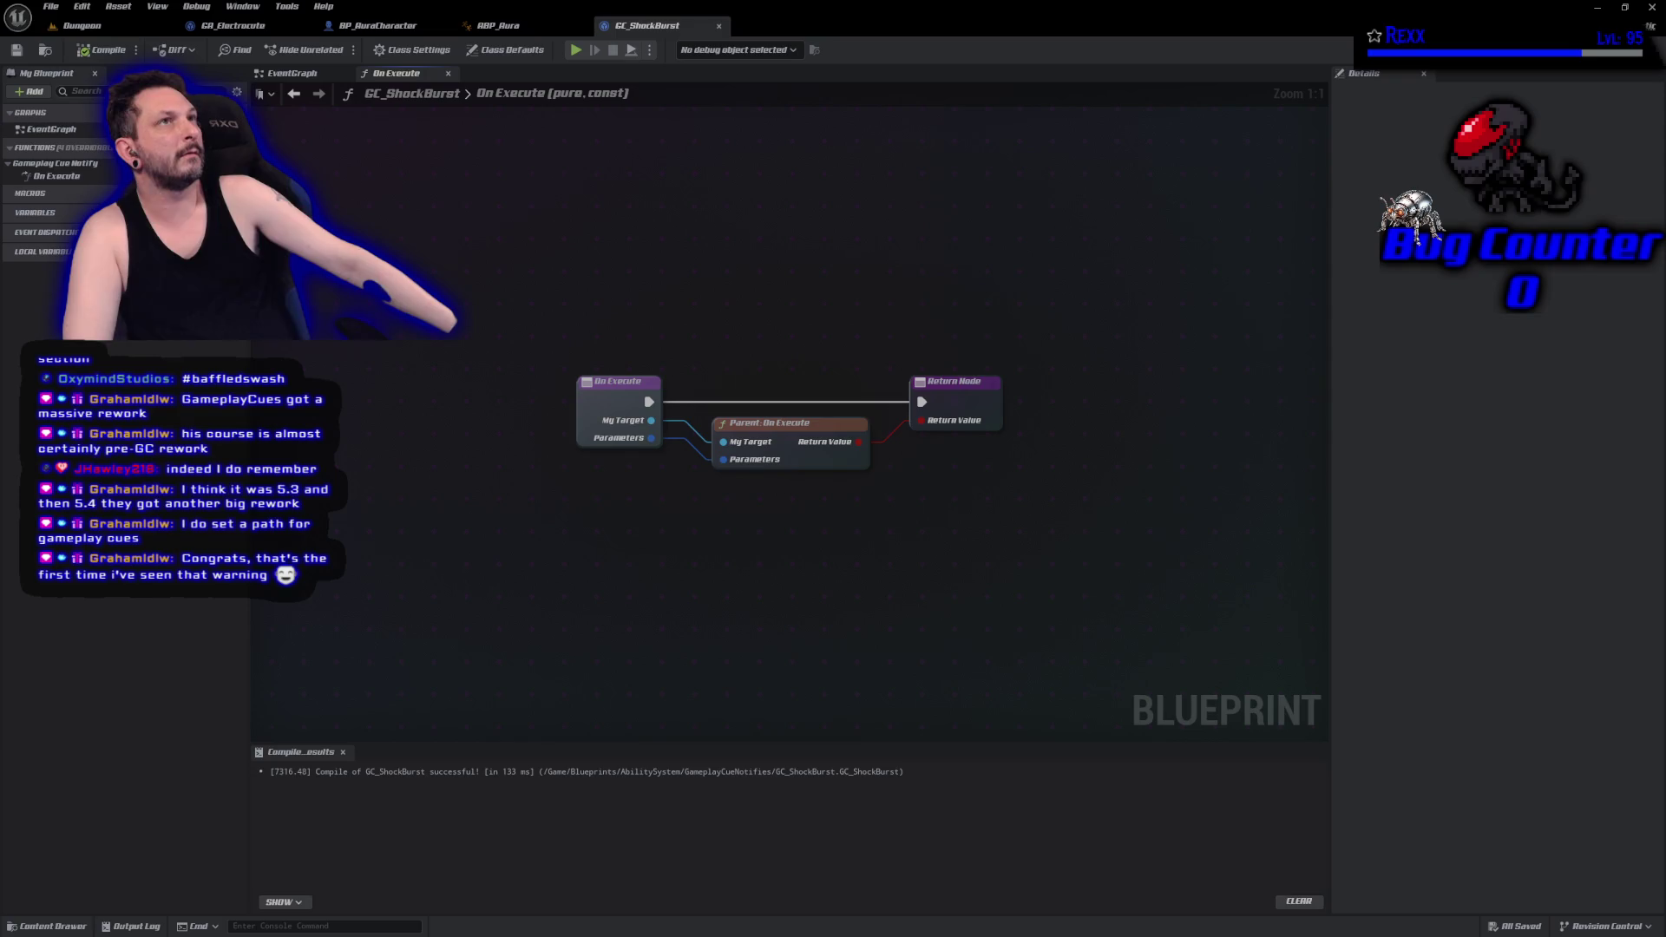
drag(764, 424, 764, 532)
drag(913, 391, 1058, 401)
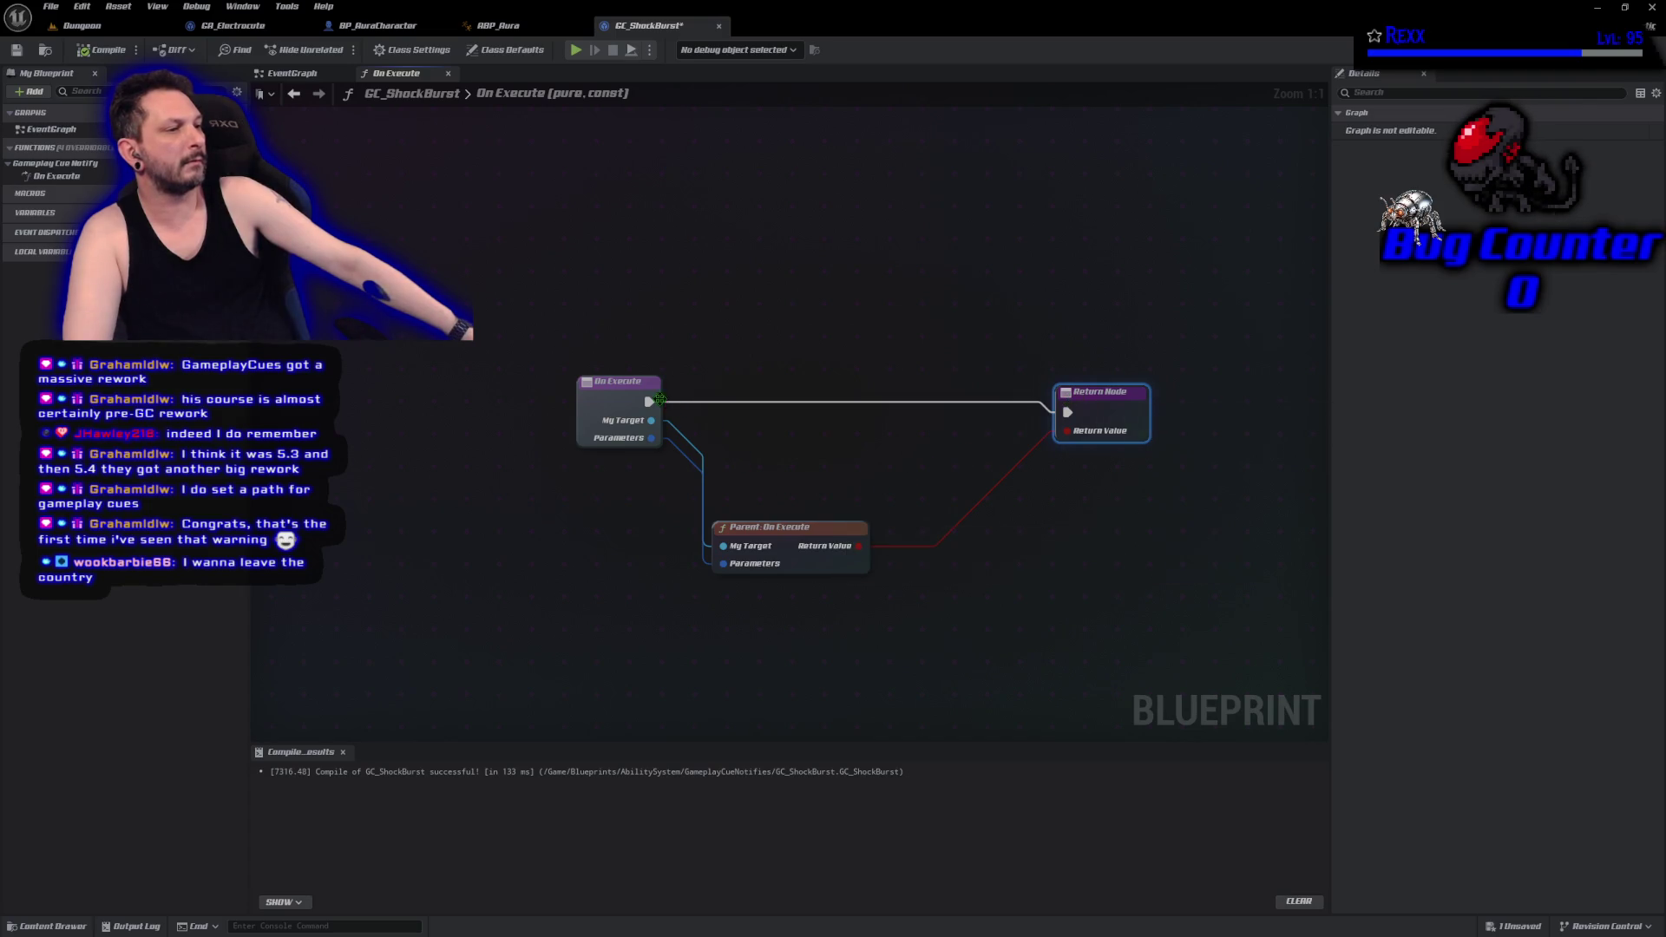
drag(650, 419, 726, 438)
Feed My Target's Get Actor Location into a Play Sound at Location node driven by On Execute.
text(get actor loc)
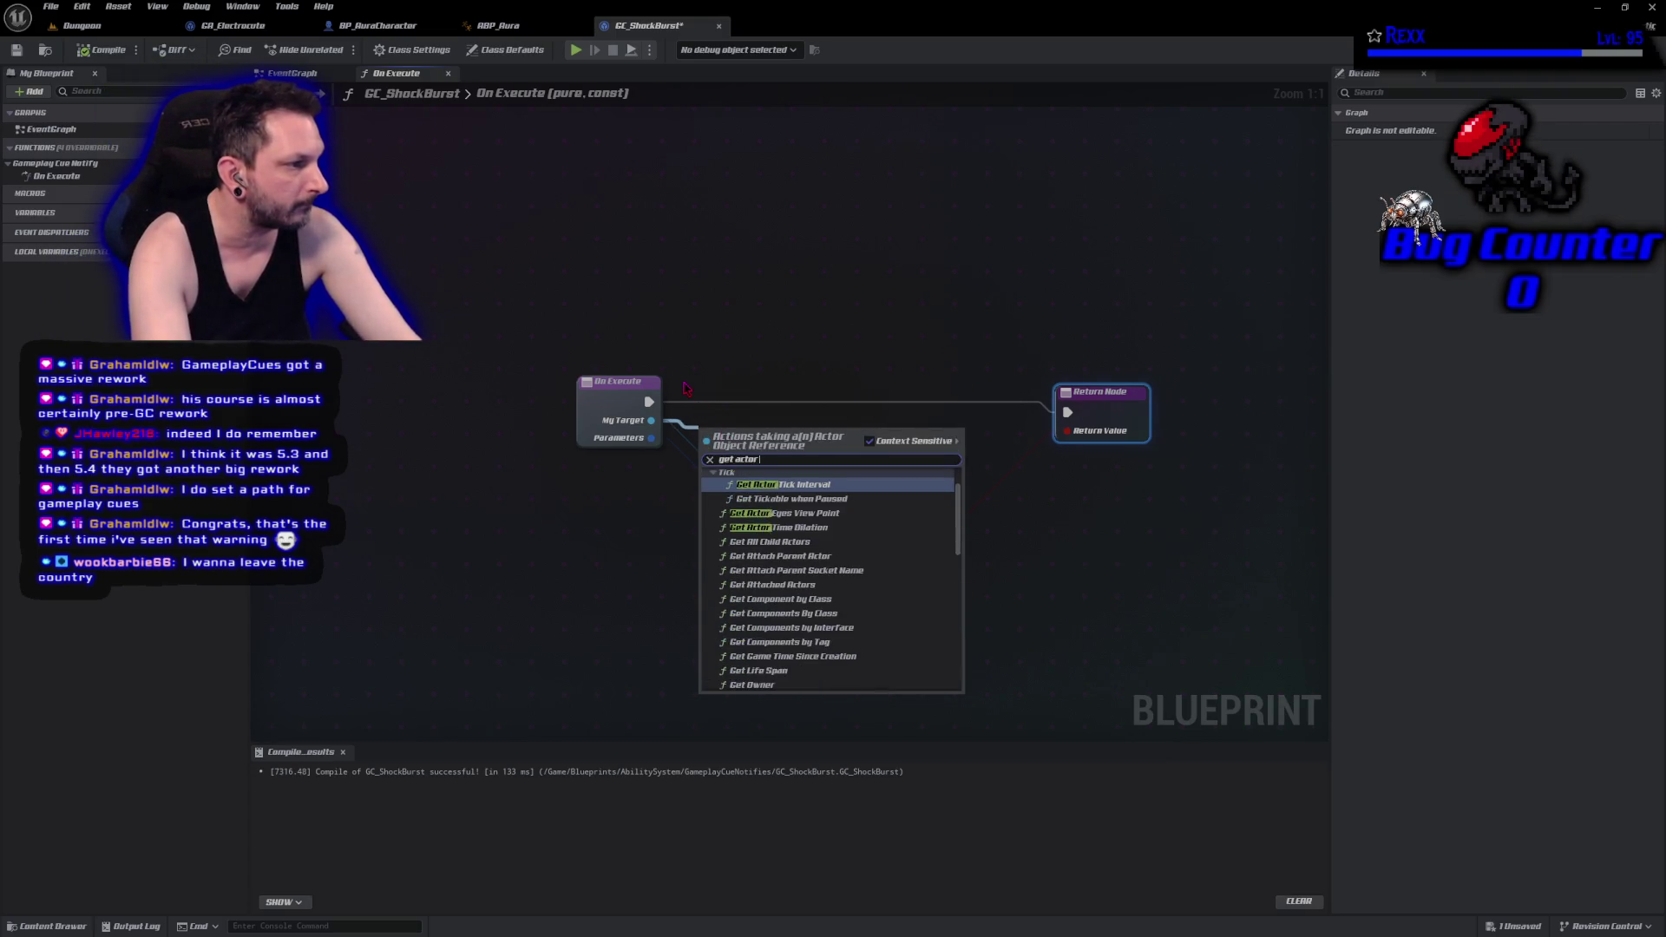
key(Return)
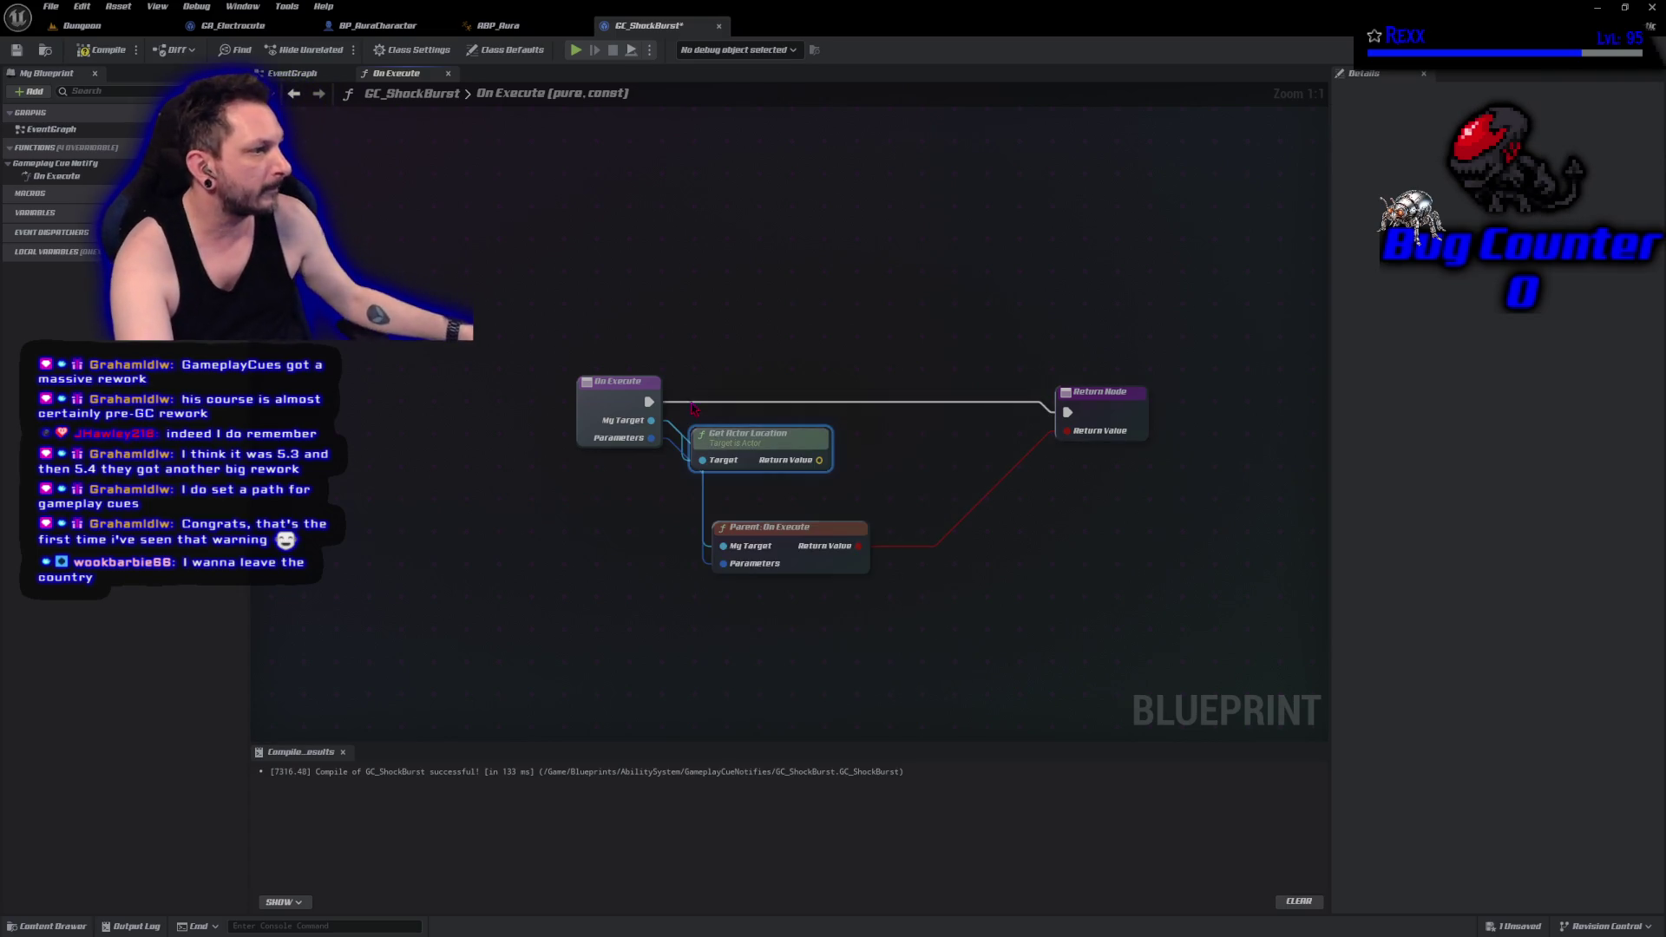
mouse_move(818, 460)
mouse_down()
mouse_move(873, 468)
mouse_move(861, 453)
mouse_up()
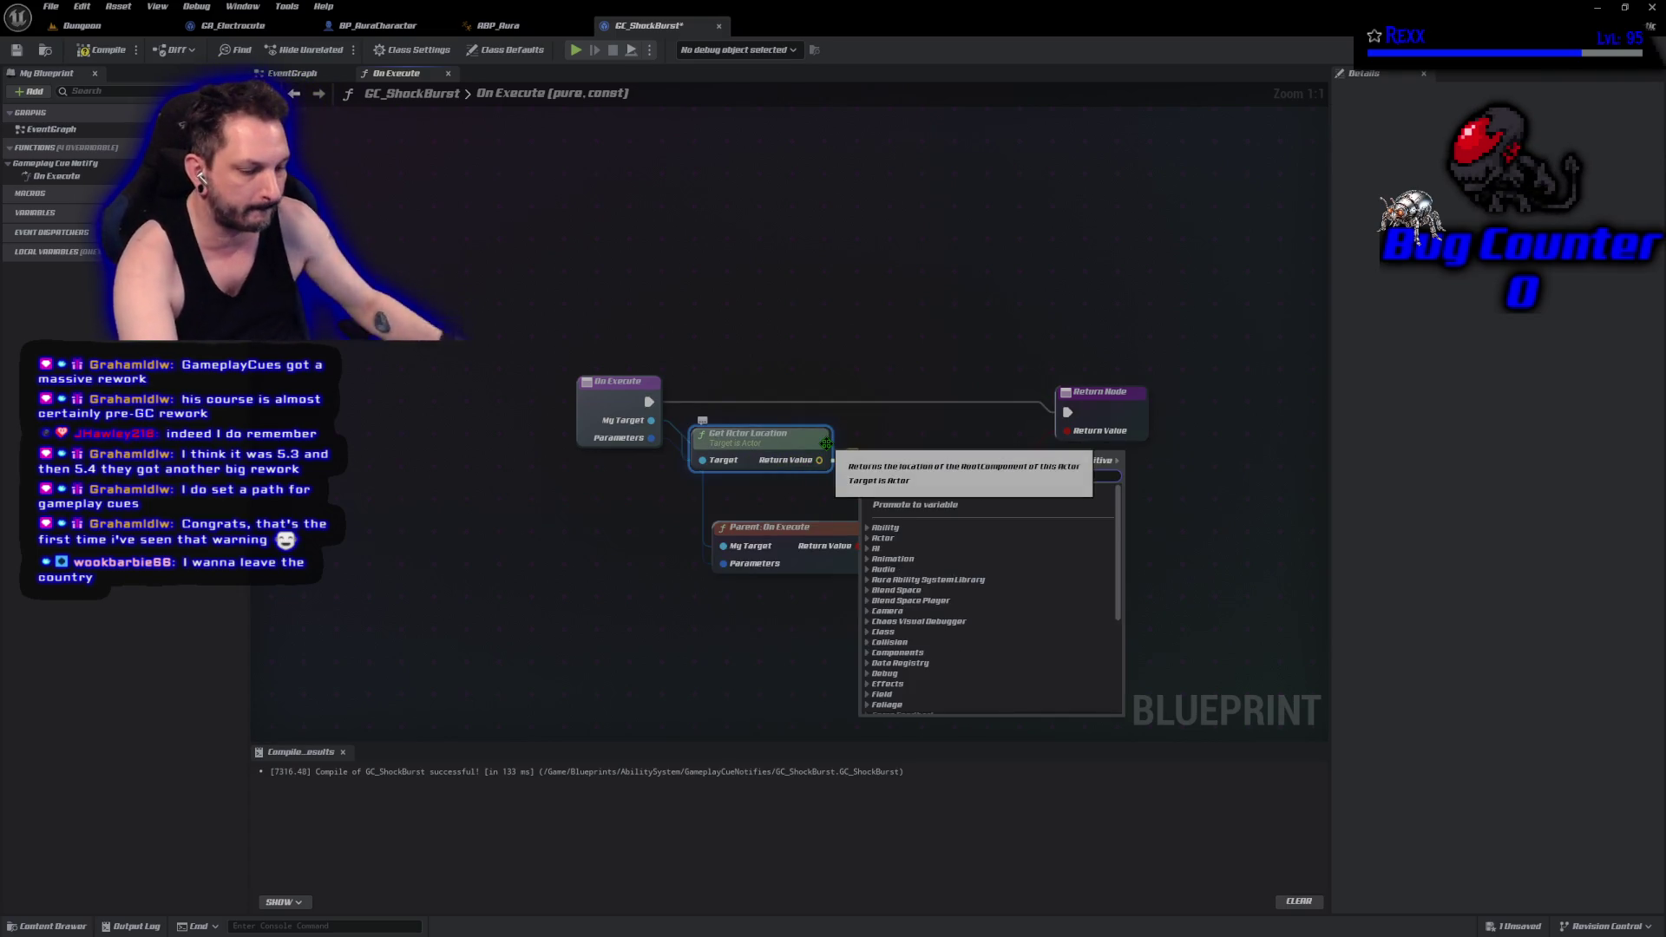
text(play so)
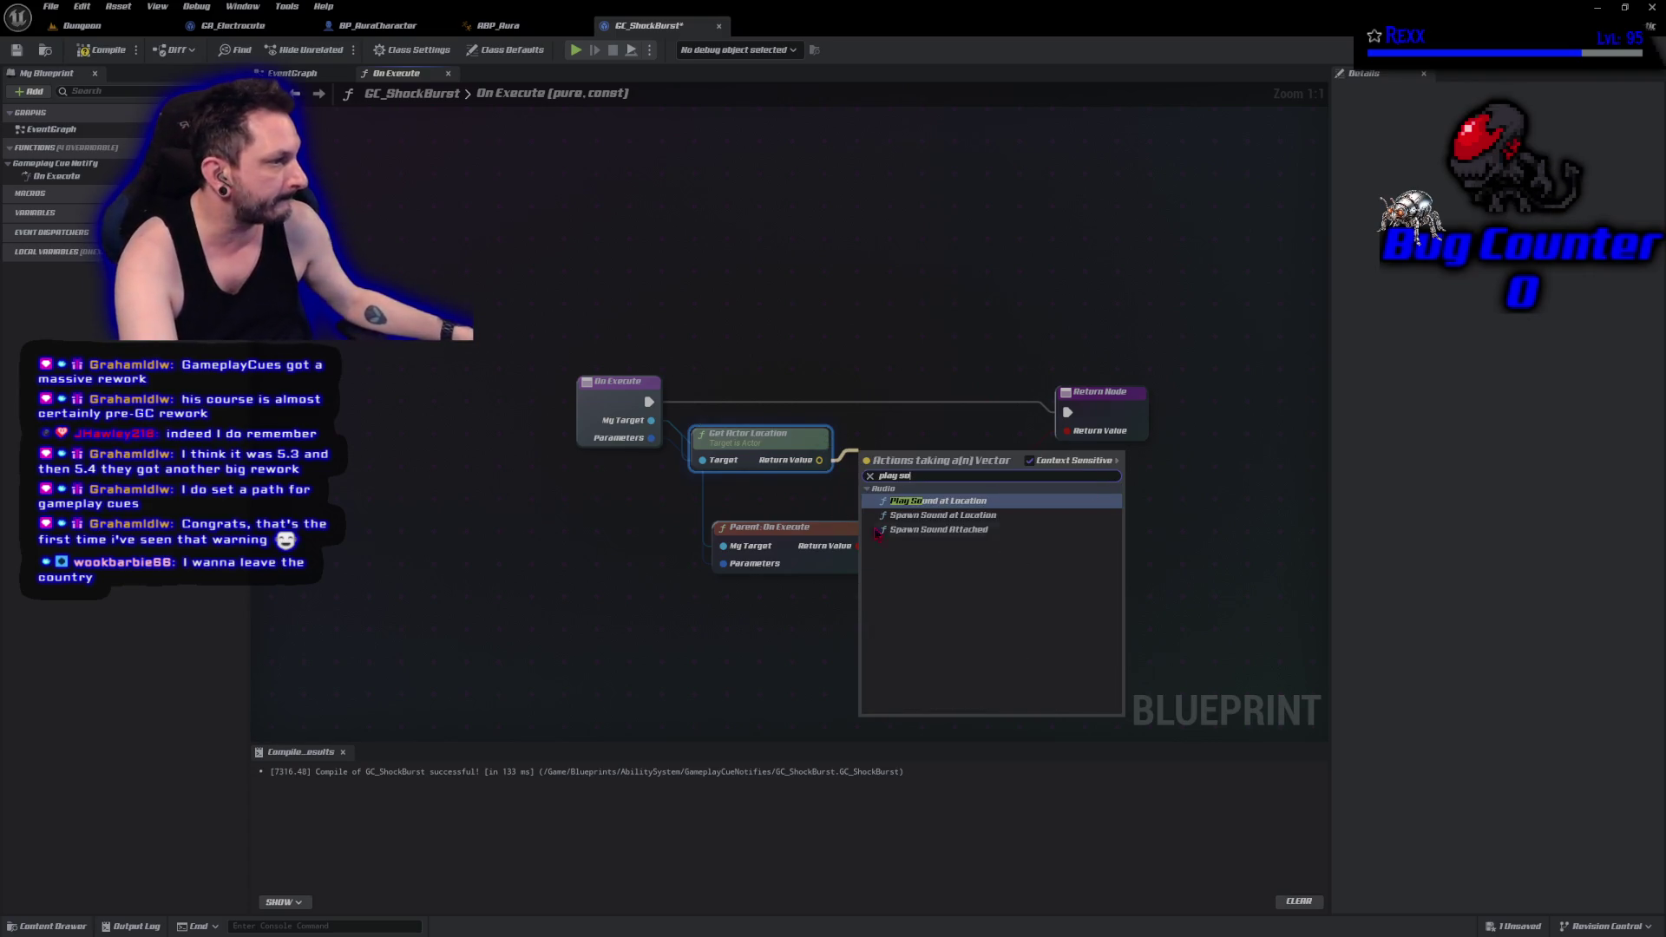
click(937, 502)
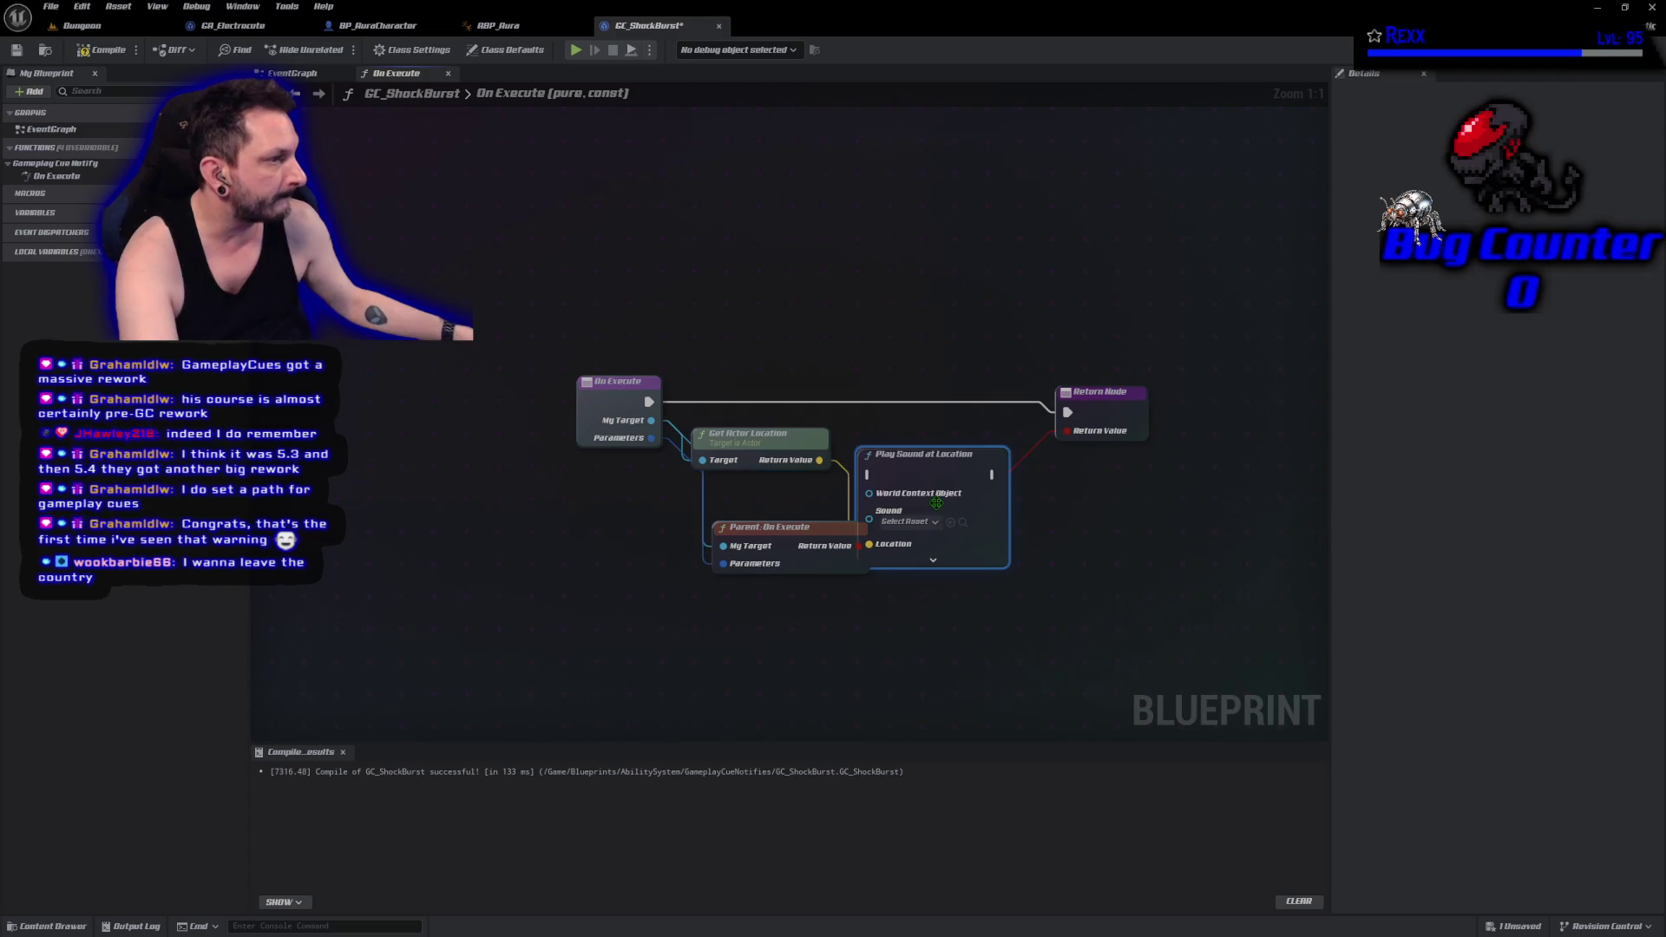
mouse_move(649, 402)
mouse_down()
mouse_move(869, 474)
mouse_move(926, 401)
mouse_move(1106, 431)
mouse_move(1065, 409)
mouse_move(1118, 414)
mouse_up()
mouse_move(824, 546)
mouse_down()
mouse_move(988, 557)
mouse_move(970, 535)
mouse_up()
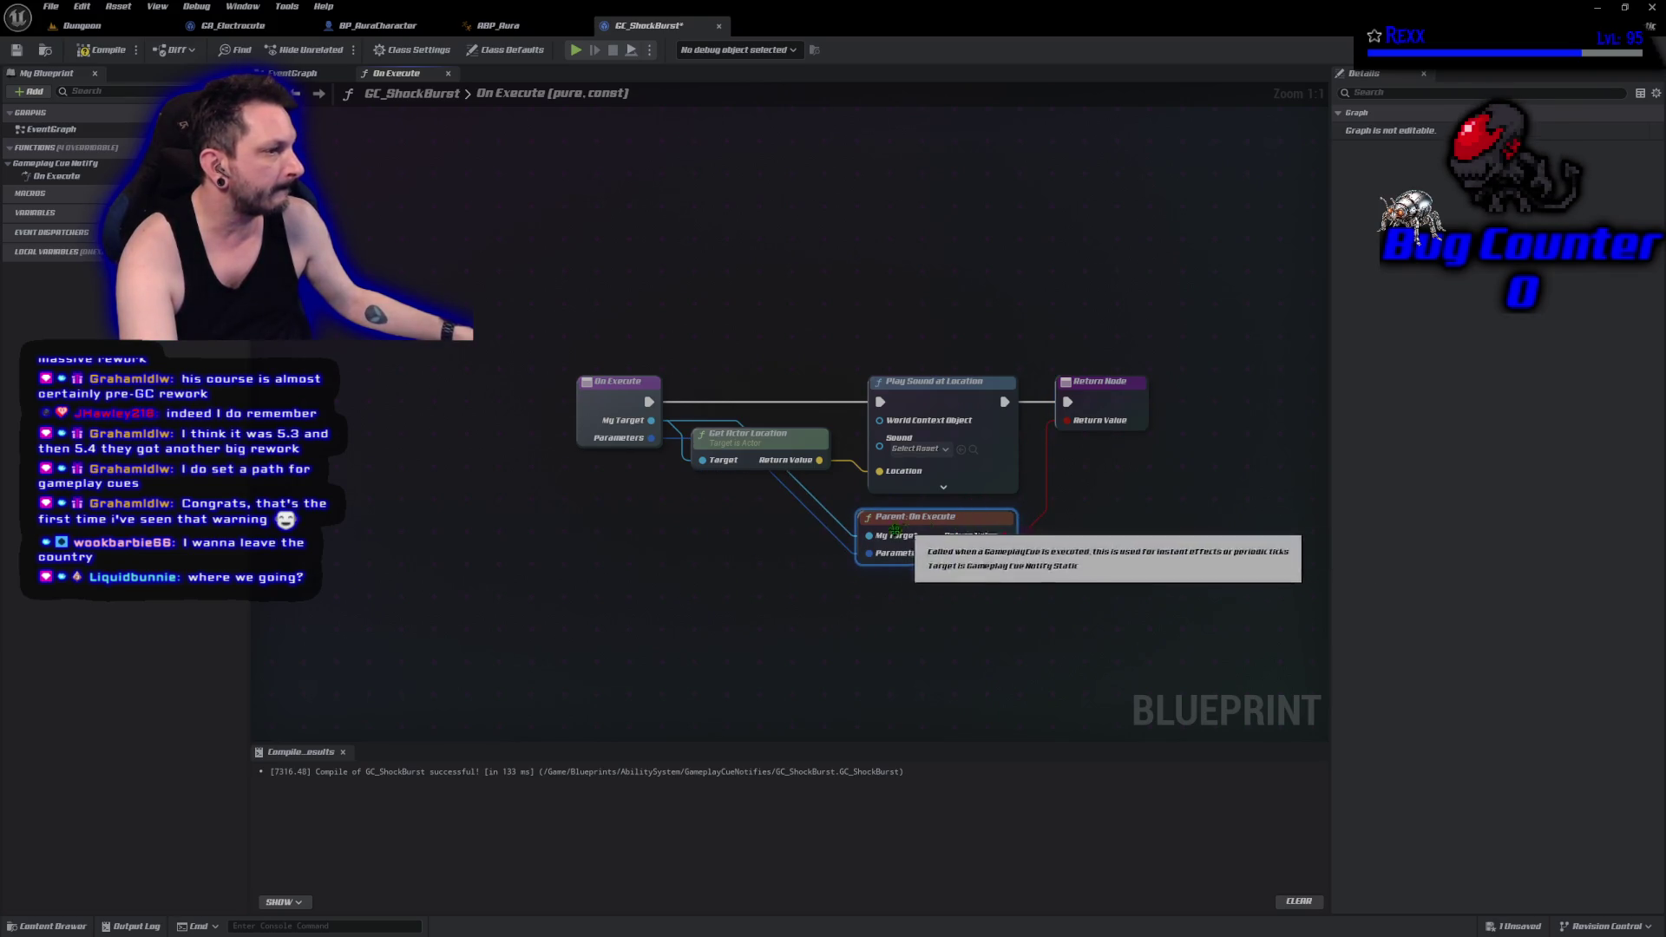
drag(607, 408, 439, 408)
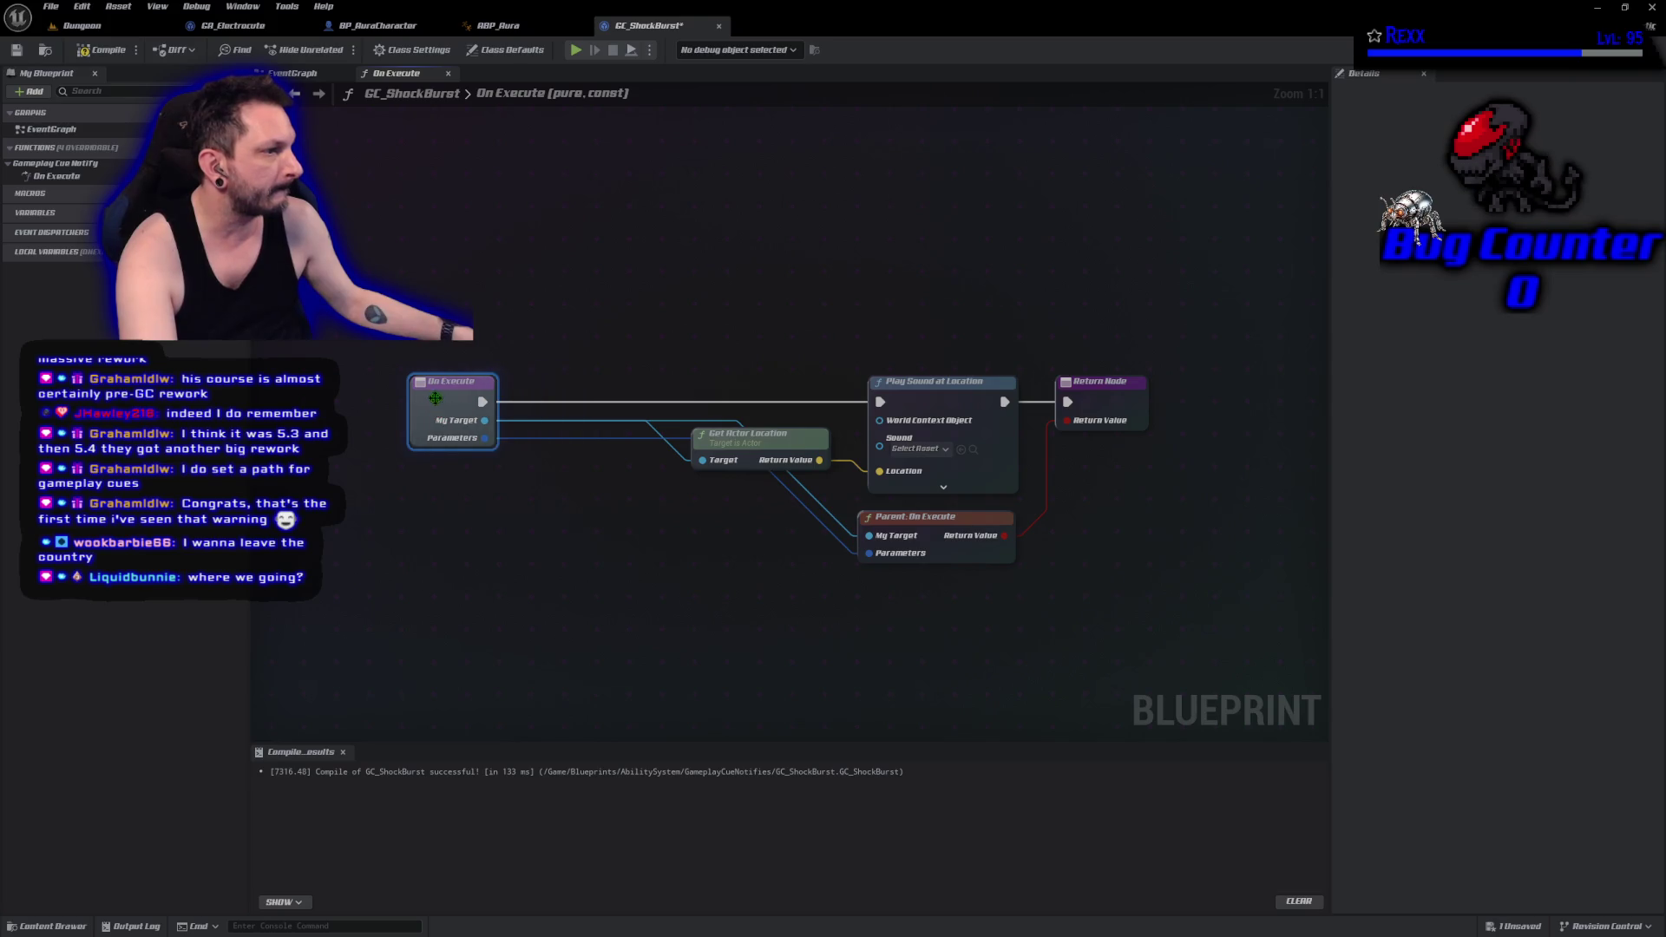
Add reroute points on the Parameters and My Target wires, reposition Get Actor Location, and save.
click(542, 446)
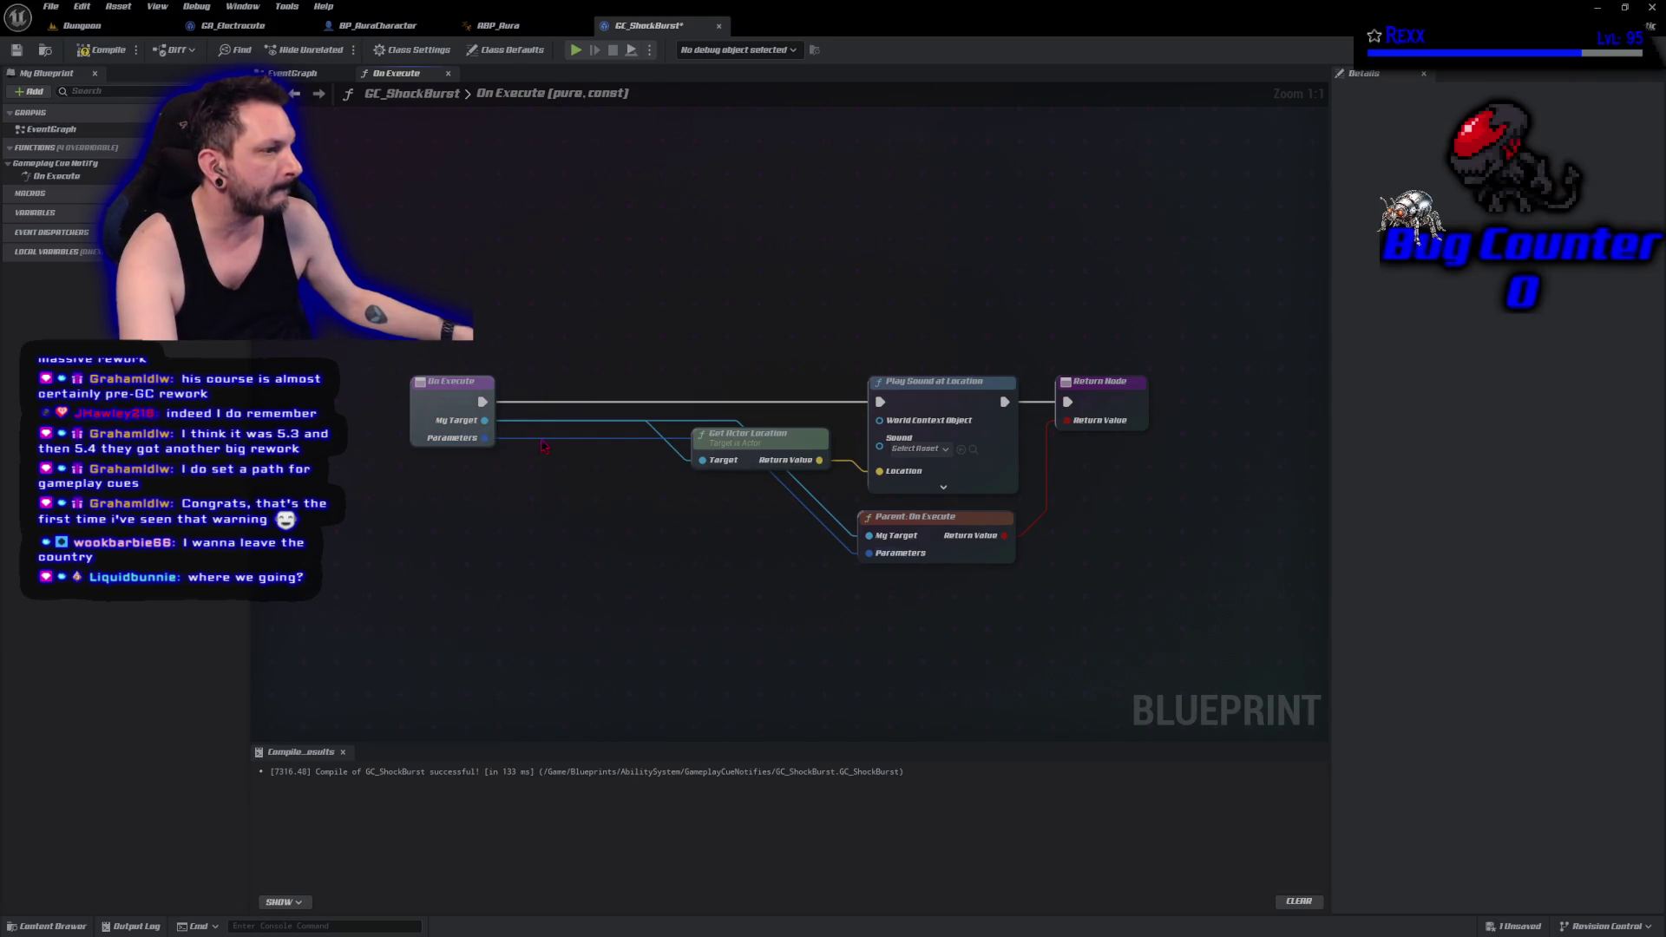
double_click(542, 444)
drag(532, 446, 526, 557)
mouse_move(749, 446)
mouse_down()
mouse_move(632, 467)
mouse_move(642, 457)
mouse_move(584, 533)
mouse_move(537, 546)
mouse_up()
double_click(600, 424)
mouse_move(651, 455)
mouse_down()
mouse_move(682, 434)
mouse_move(687, 451)
mouse_move(773, 450)
mouse_up()
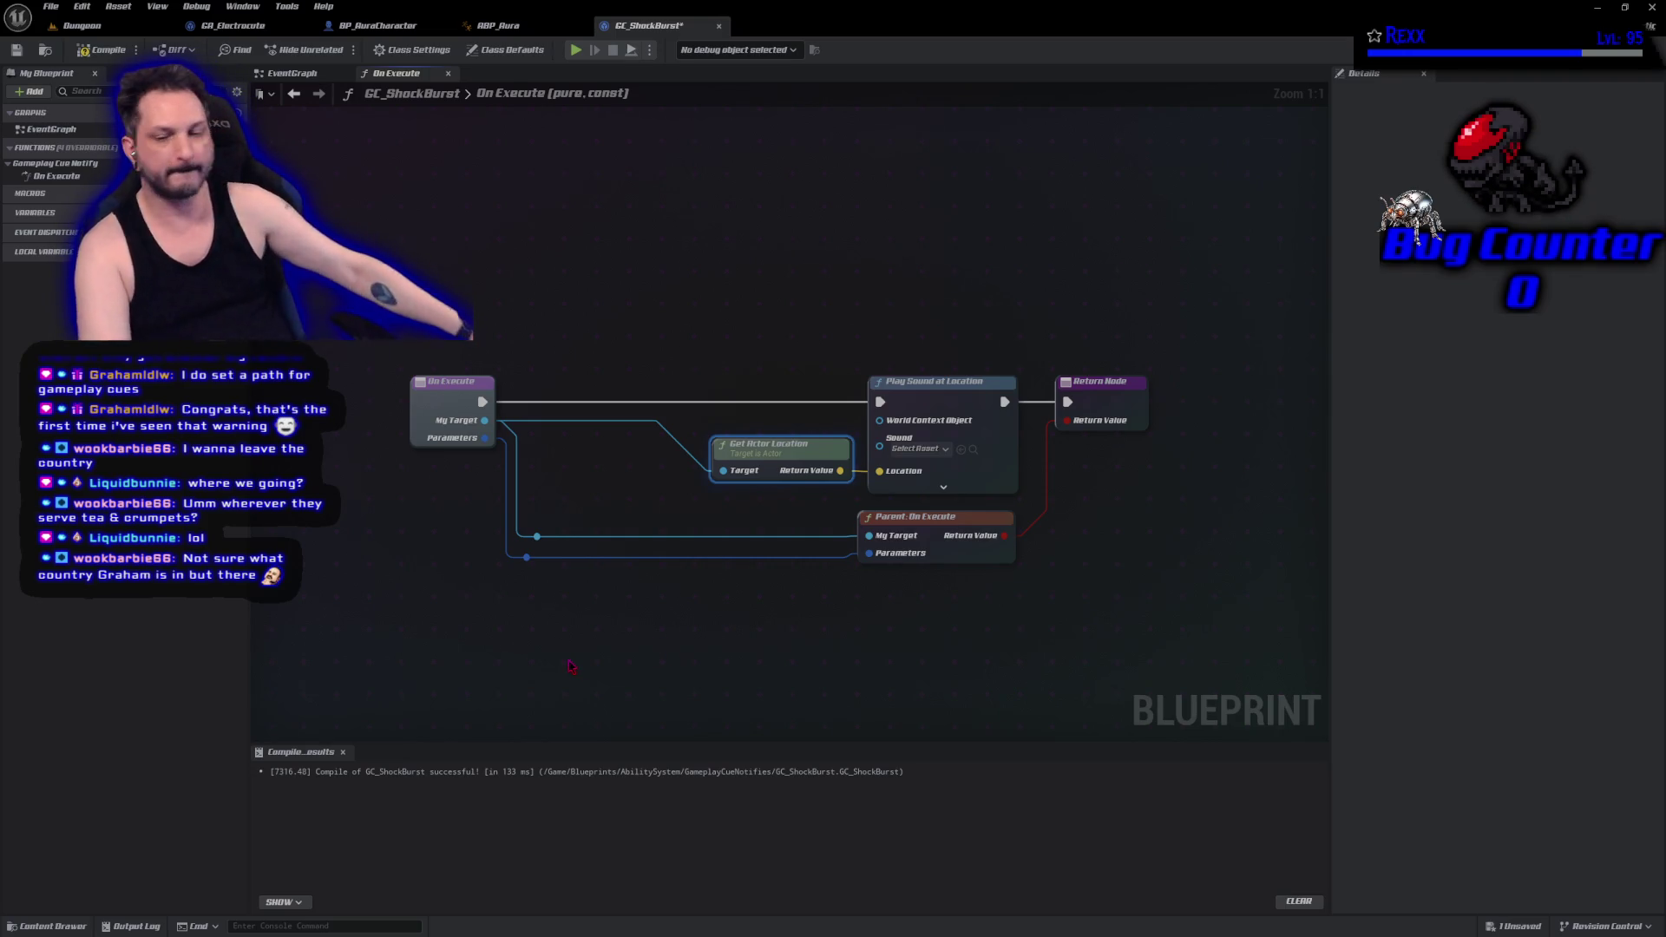
key(ctrl+s)
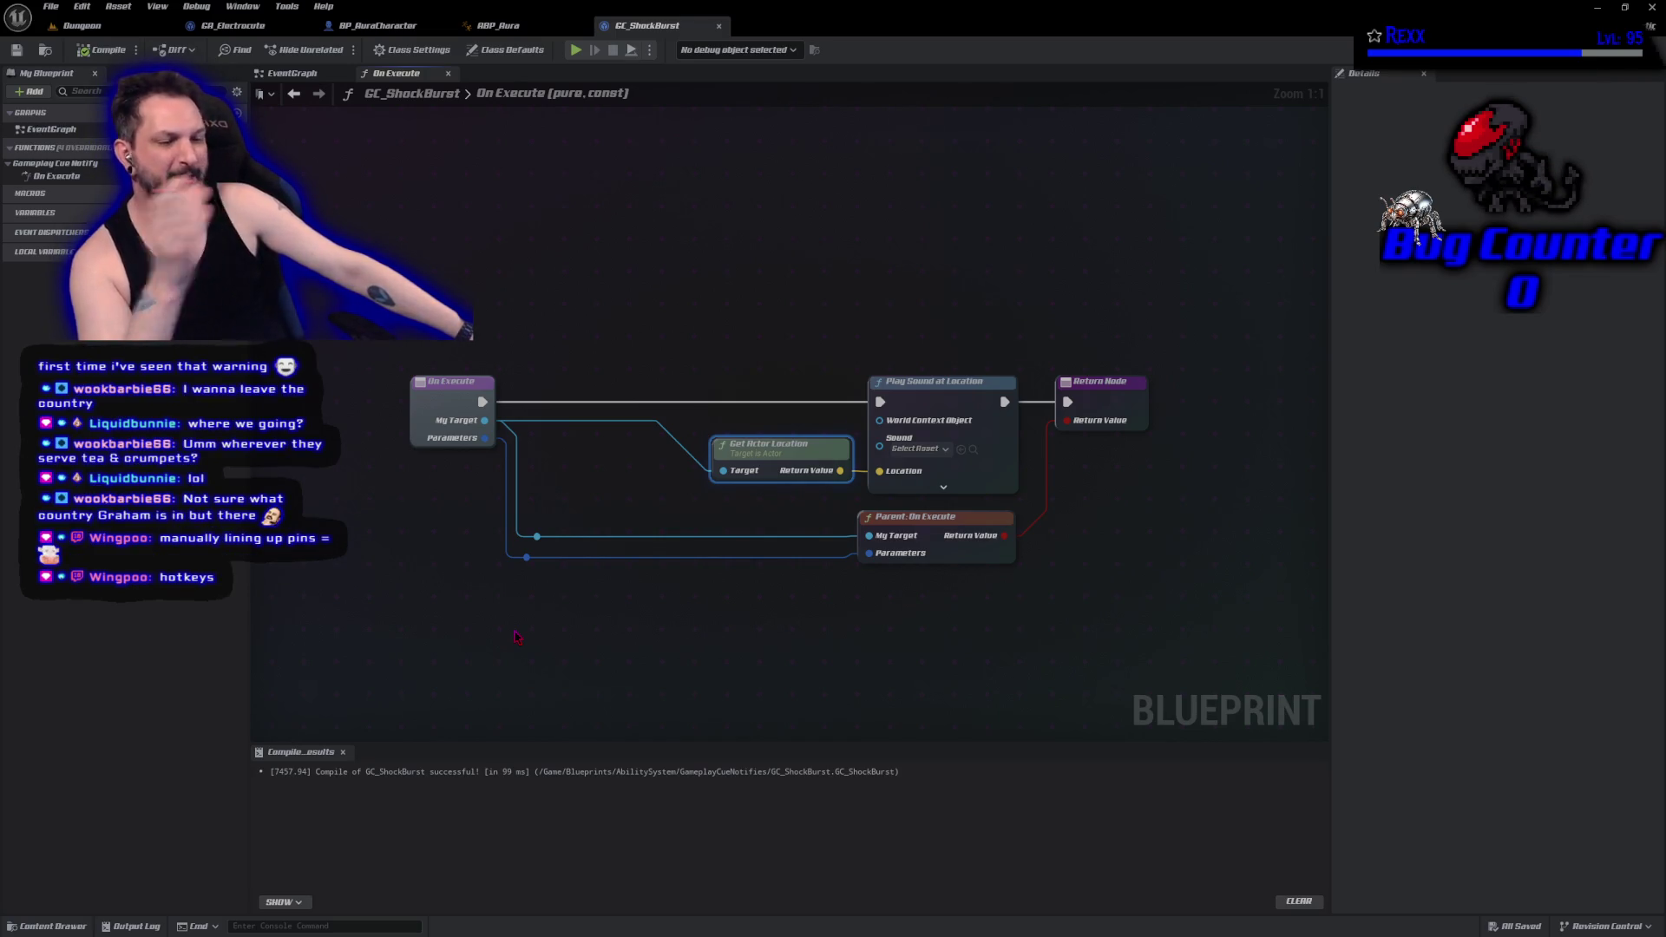
Straighten the selected nodes' wires, then undo it so Parent: On Execute stops overlapping Play Sound.
mouse_move(515, 630)
mouse_down()
mouse_move(799, 502)
mouse_move(1015, 333)
mouse_move(1154, 322)
mouse_up()
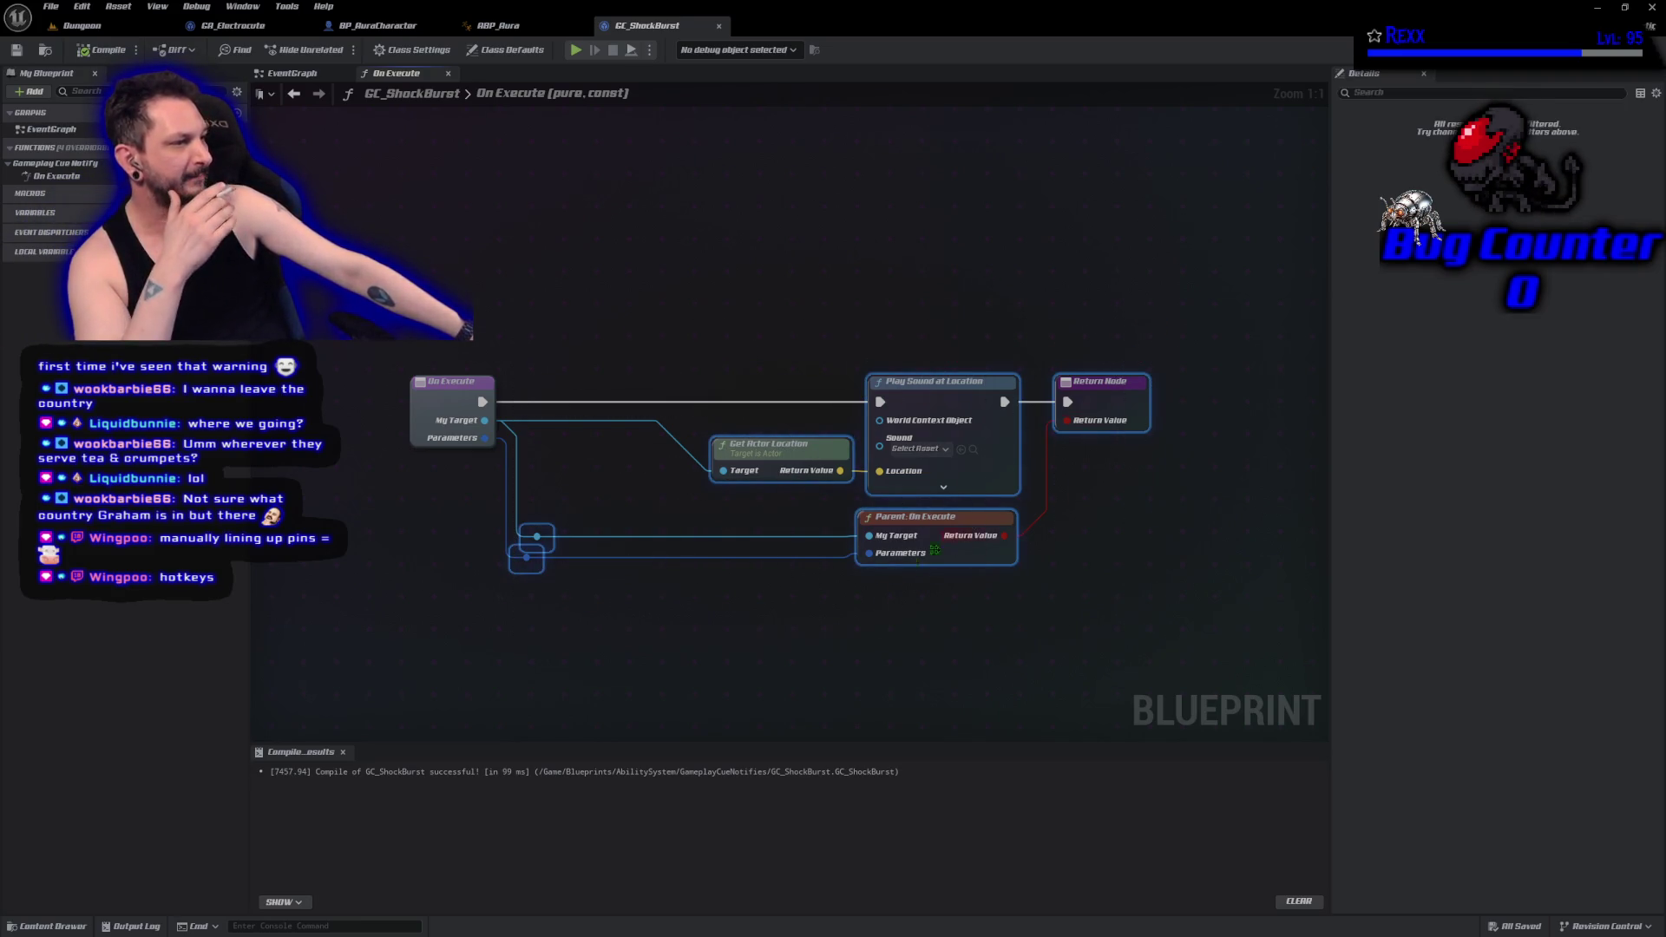
click(724, 669)
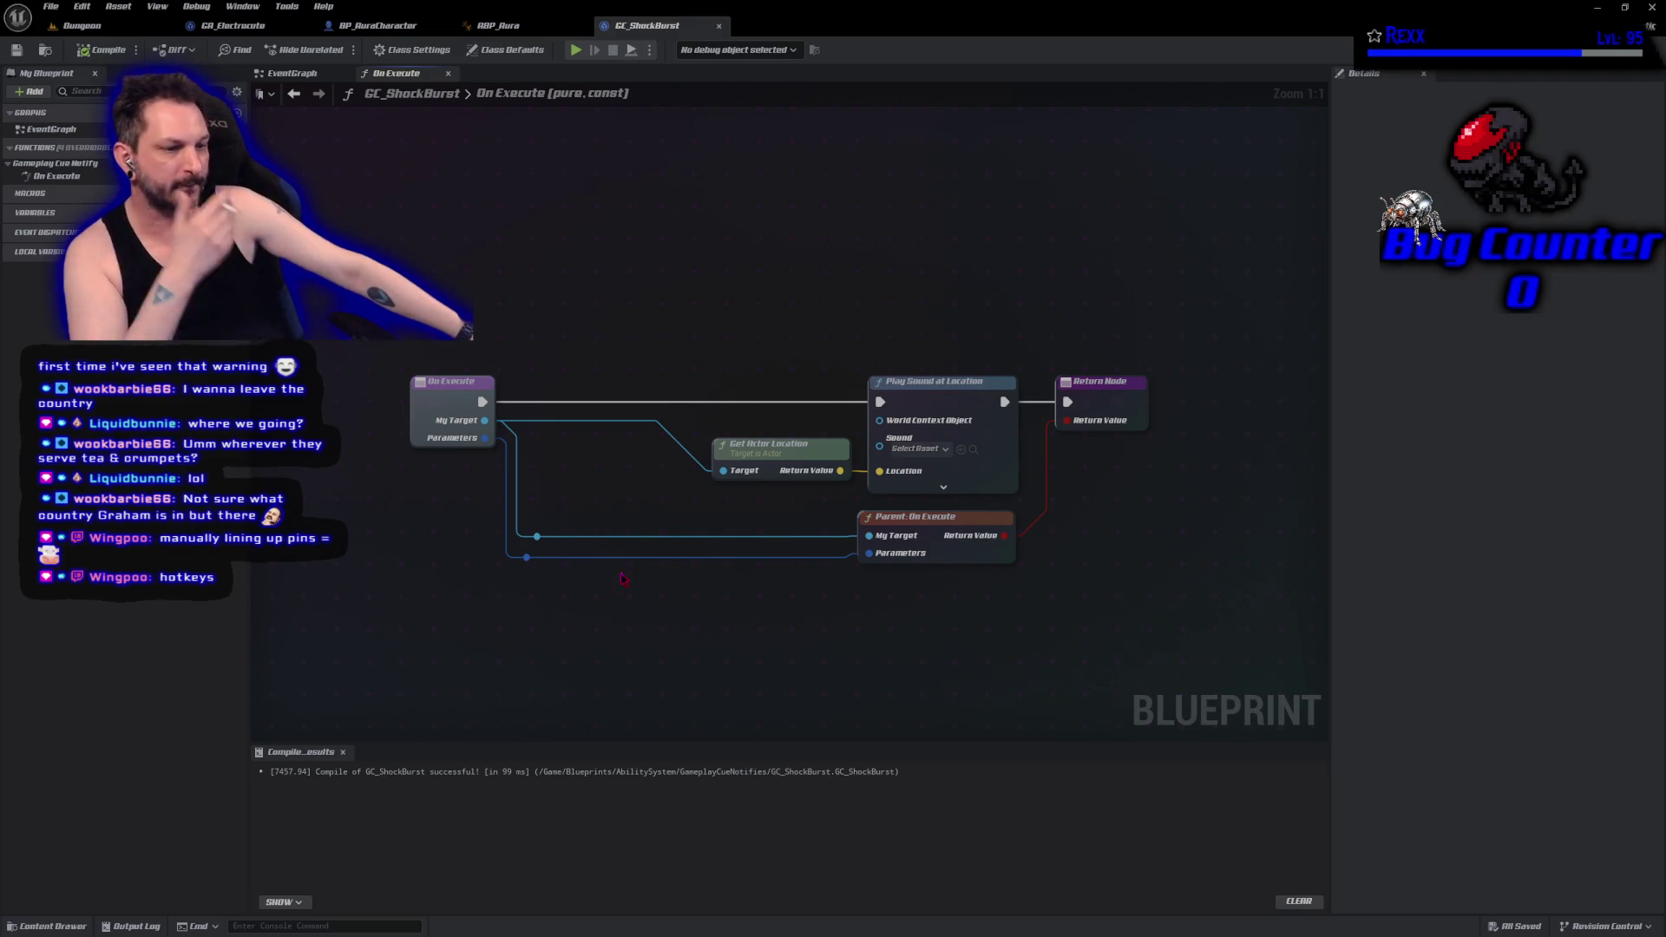
drag(511, 617, 1223, 325)
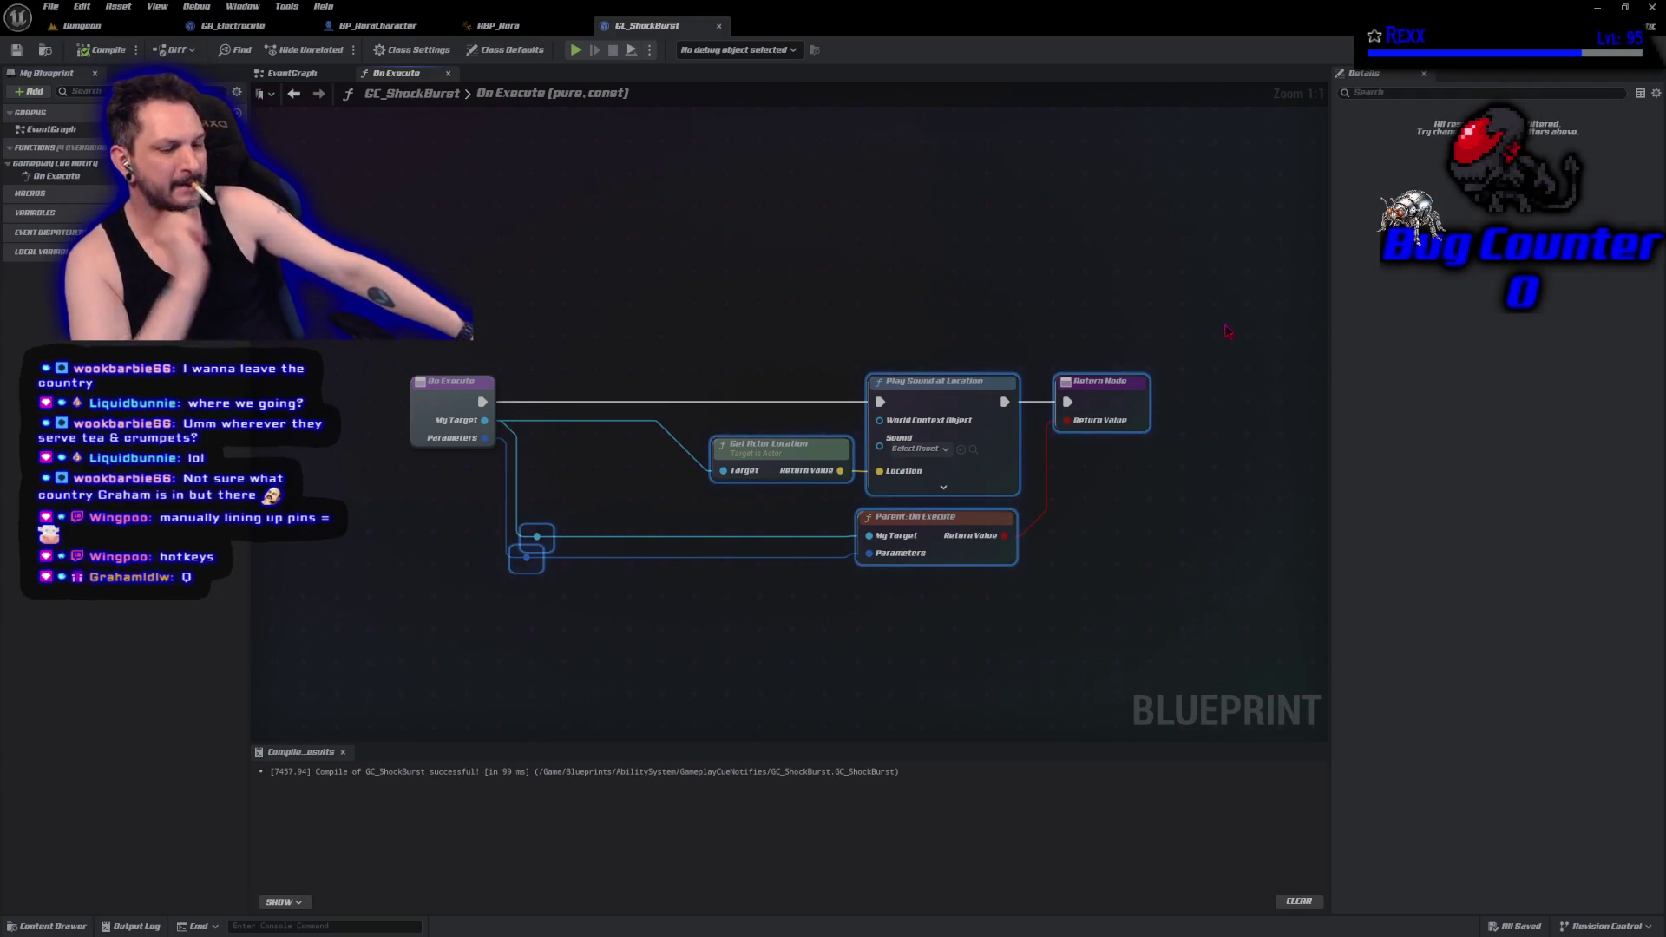
key(q)
click(814, 694)
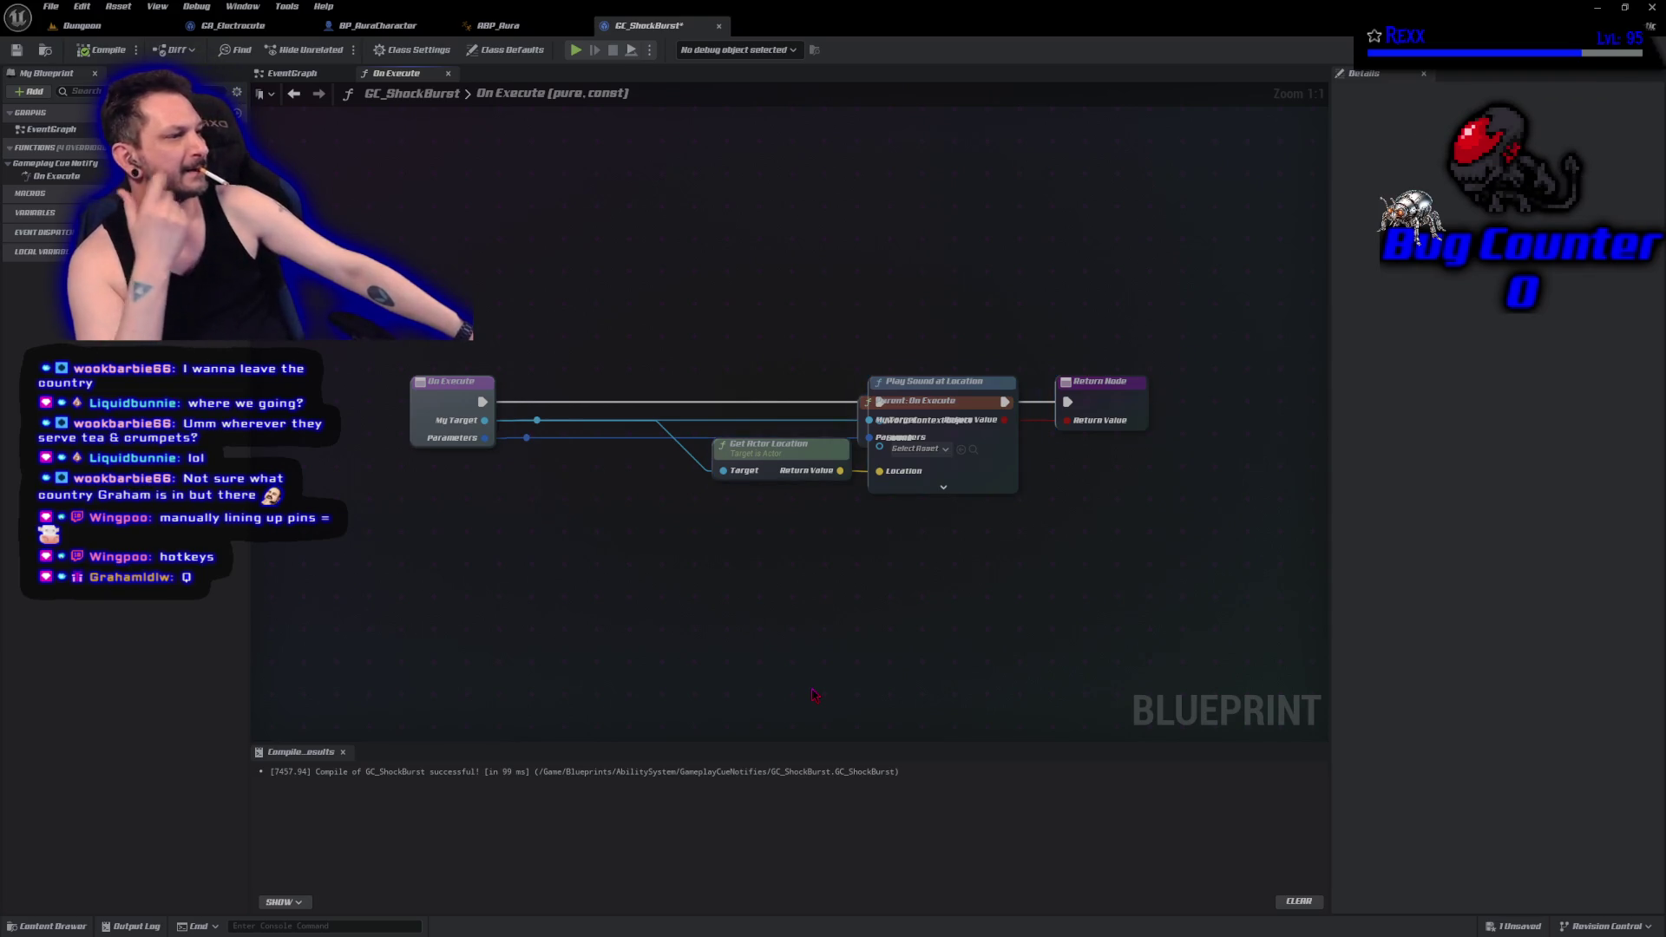
scroll(874, 568, up, 1)
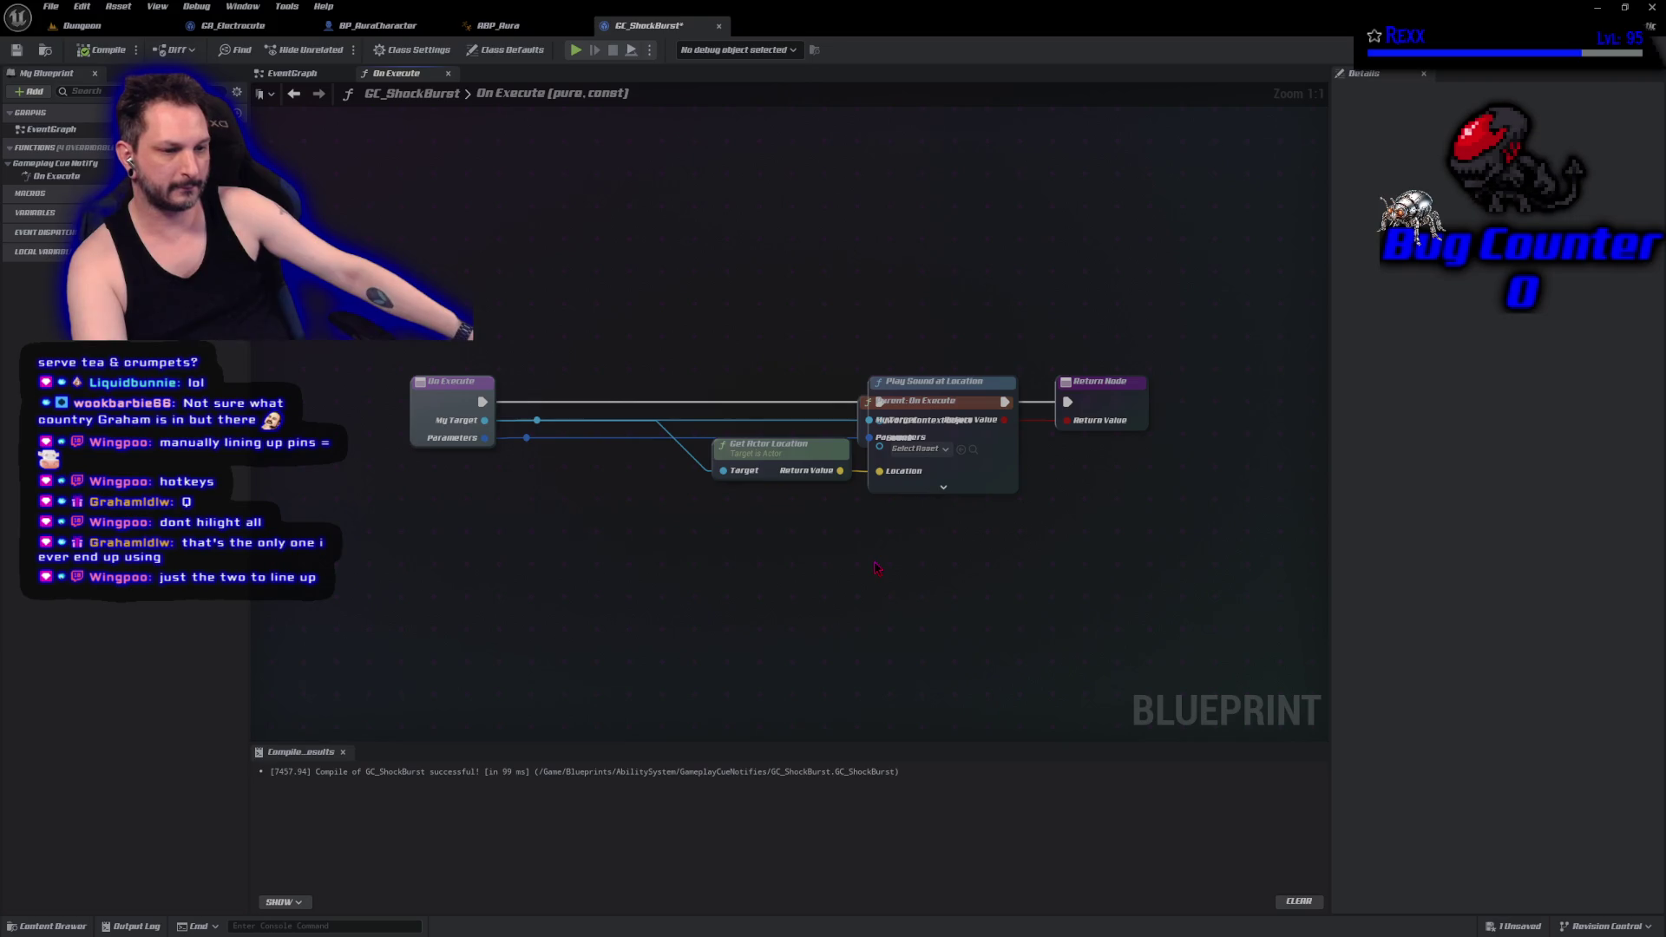
key(ctrl+z)
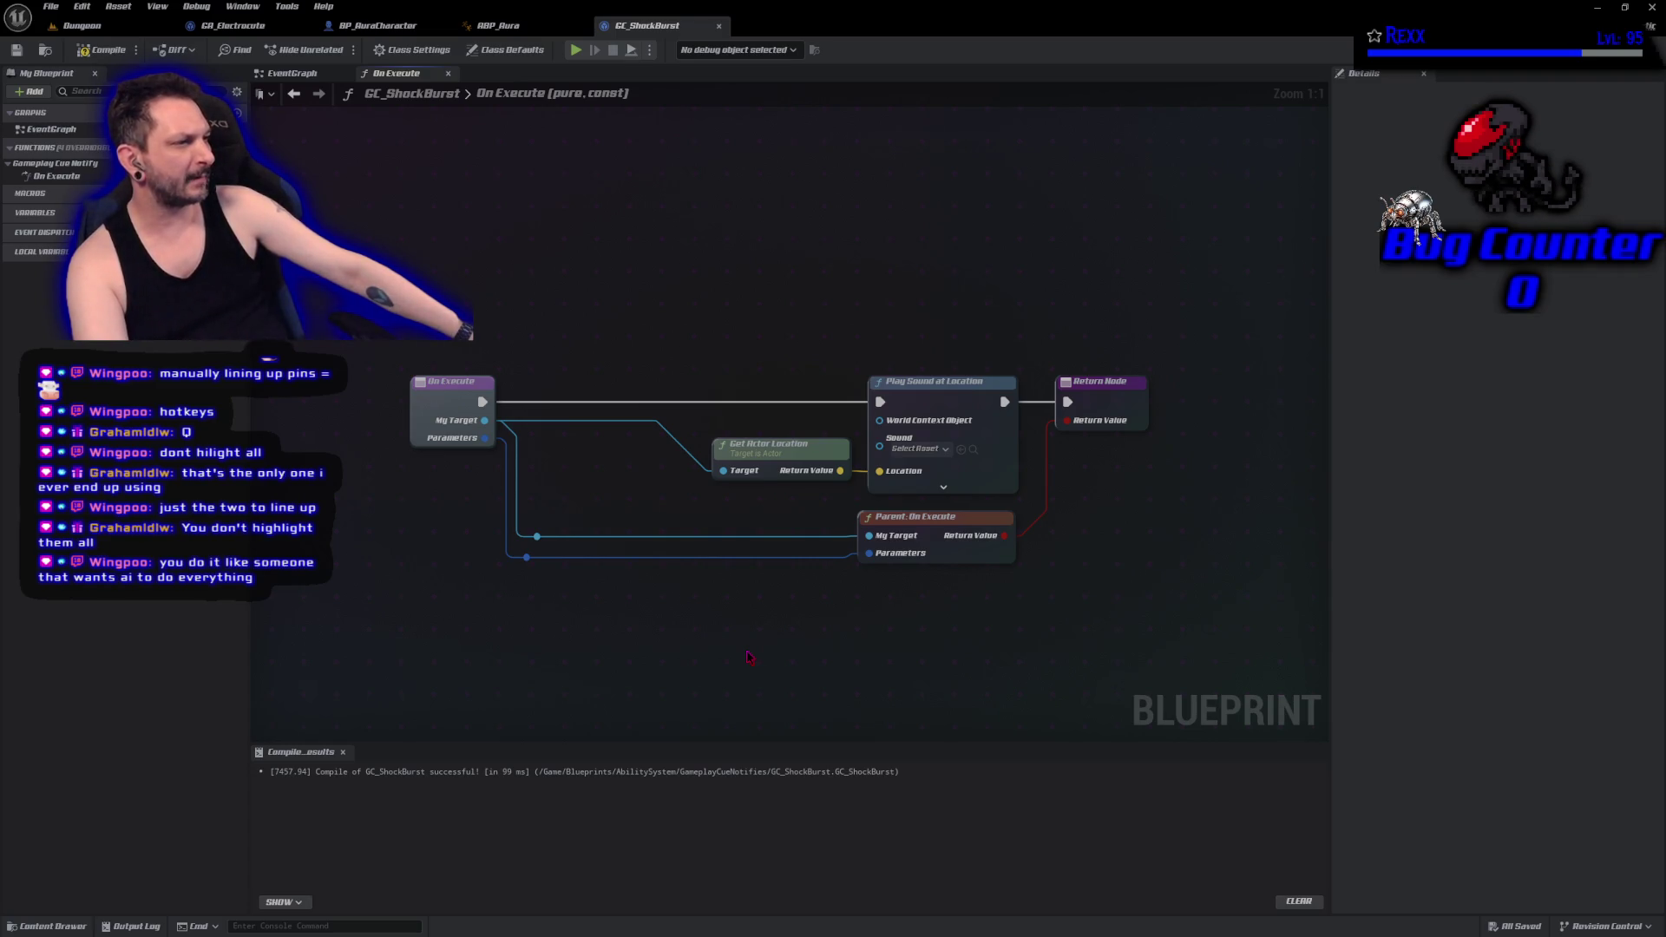
drag(747, 652, 517, 522)
drag(619, 623, 510, 499)
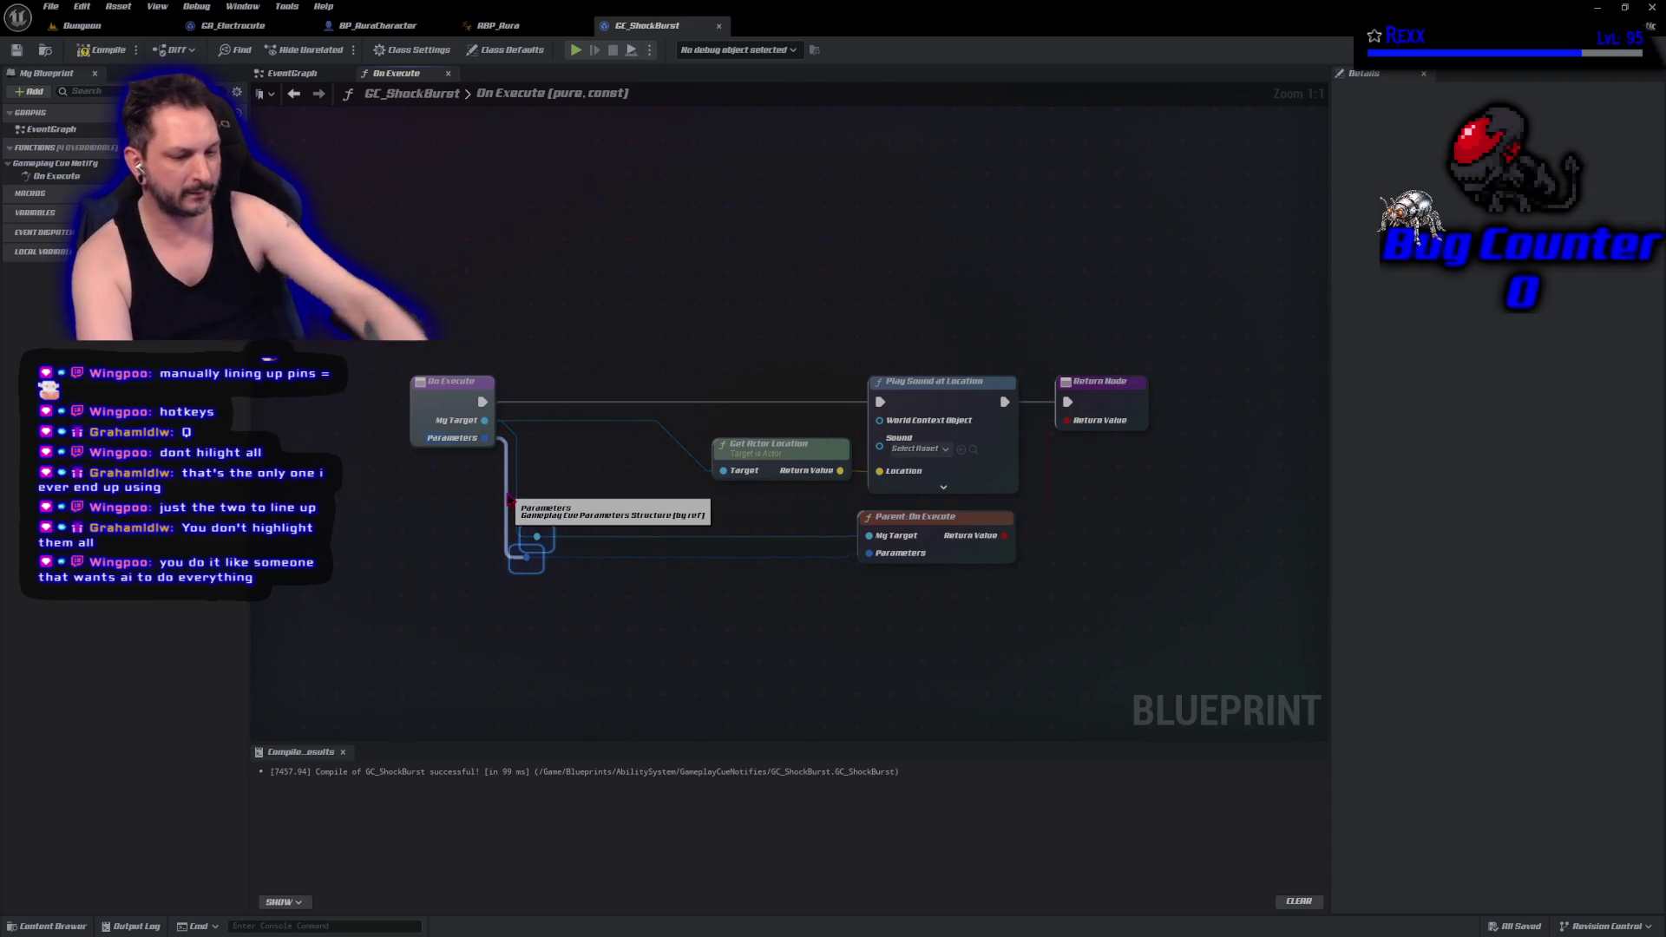
key(q)
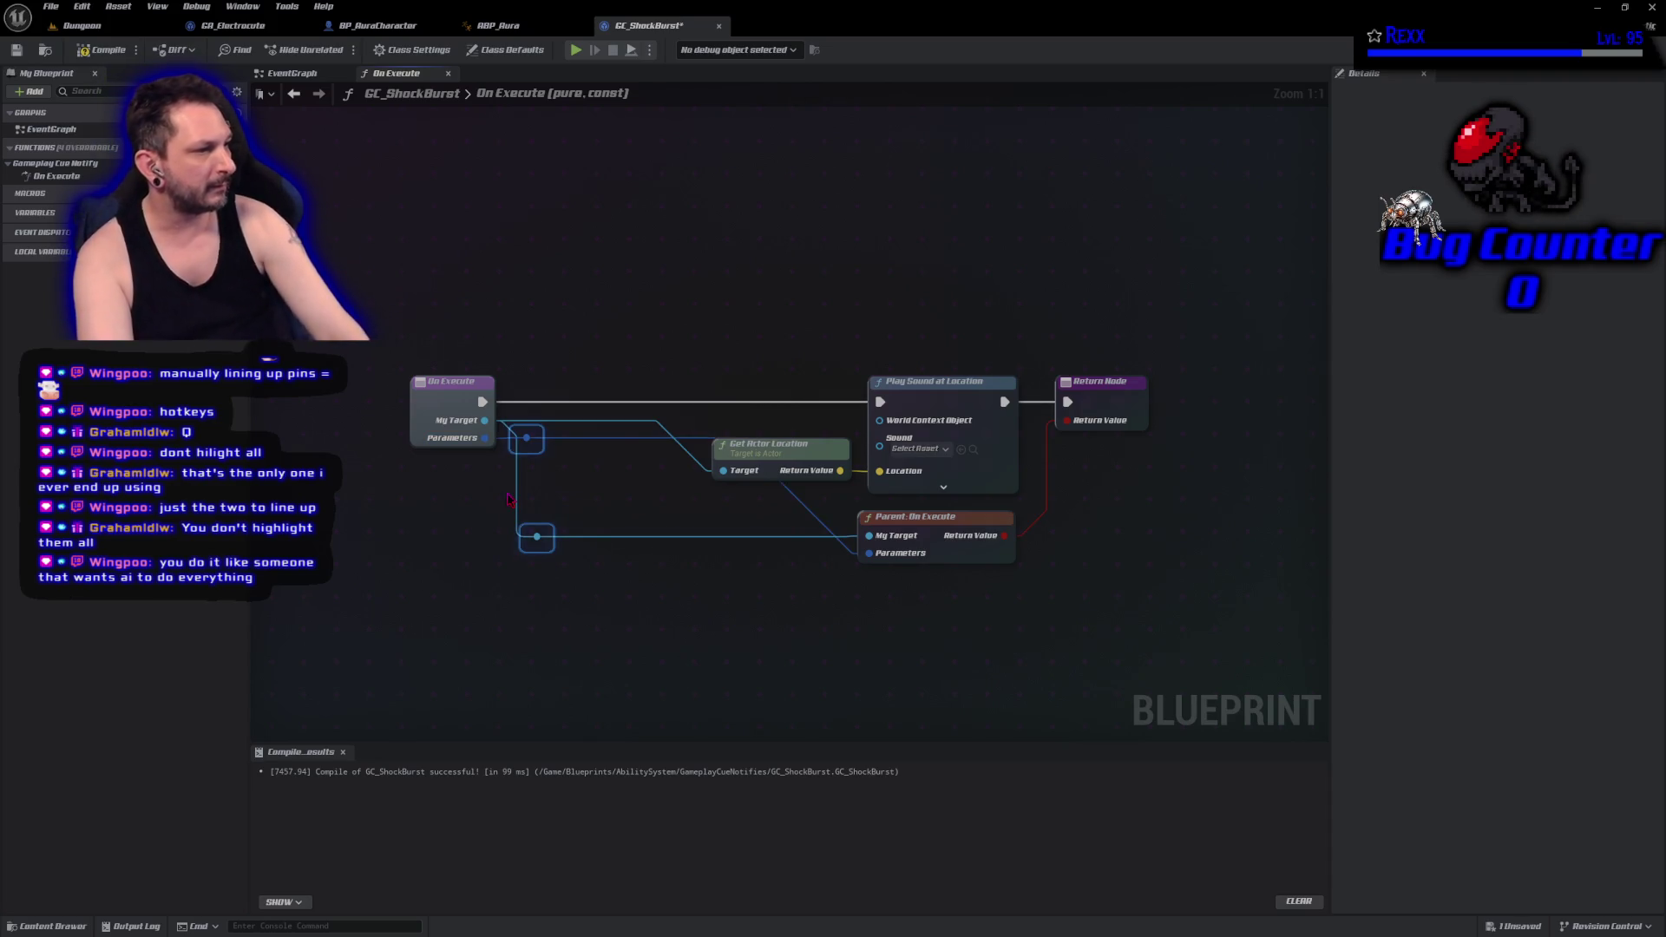
key(ctrl+z)
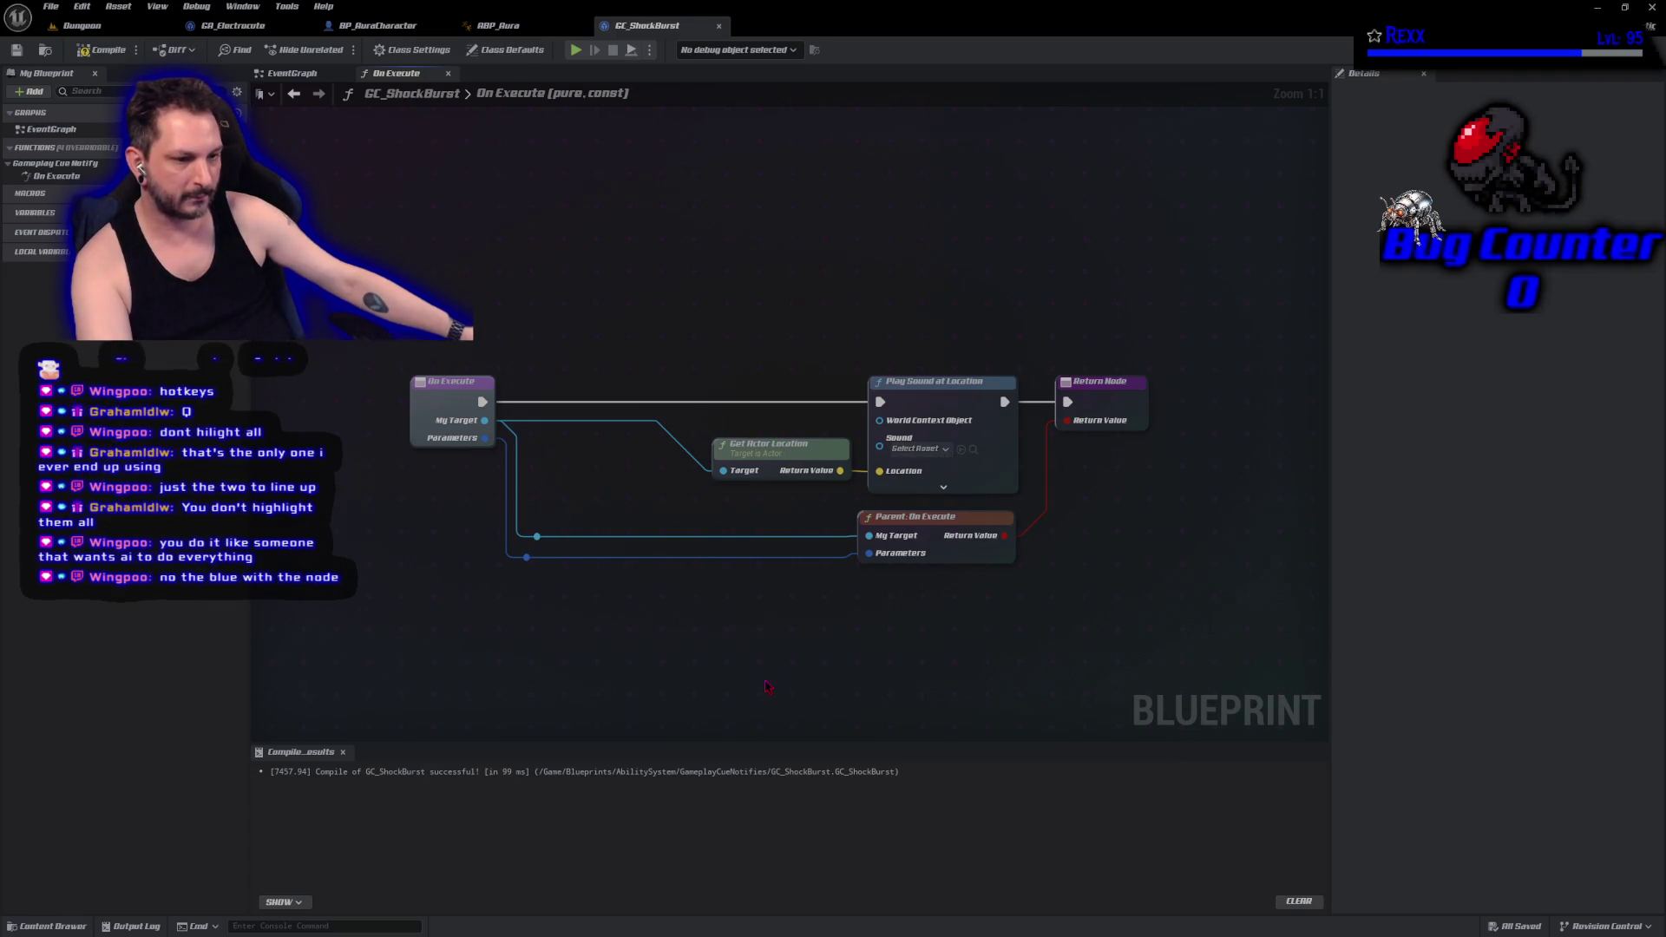
mouse_move(812, 452)
mouse_down()
mouse_move(738, 455)
mouse_move(839, 369)
mouse_move(672, 262)
mouse_move(723, 269)
mouse_up()
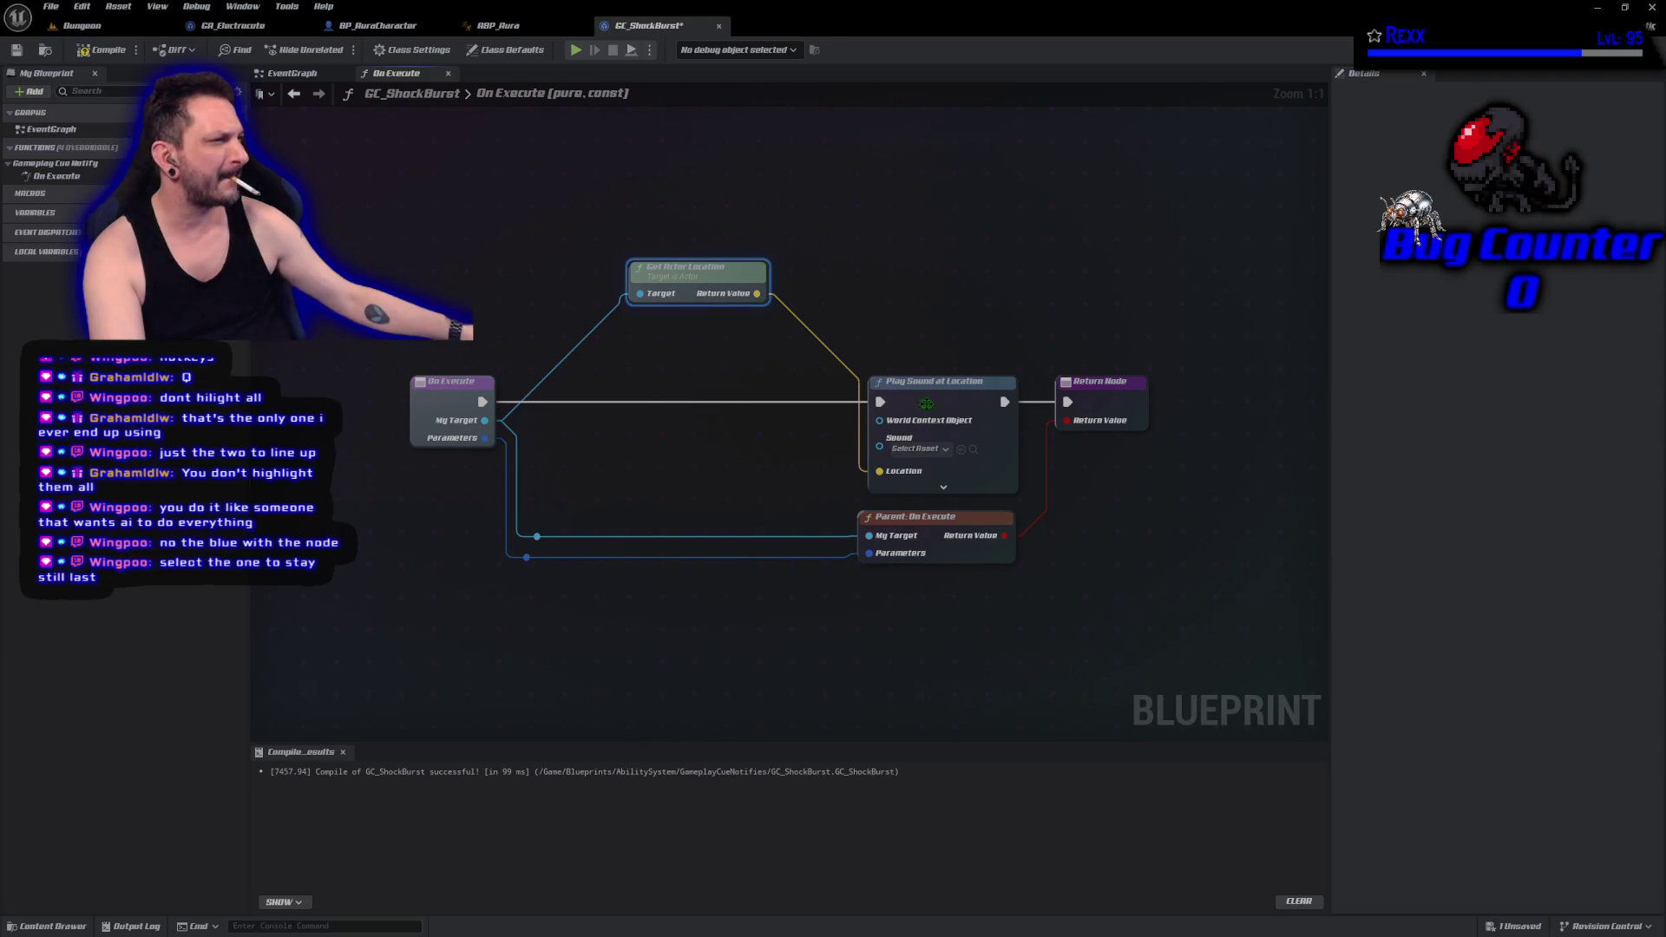
shift+click(929, 392)
key(q)
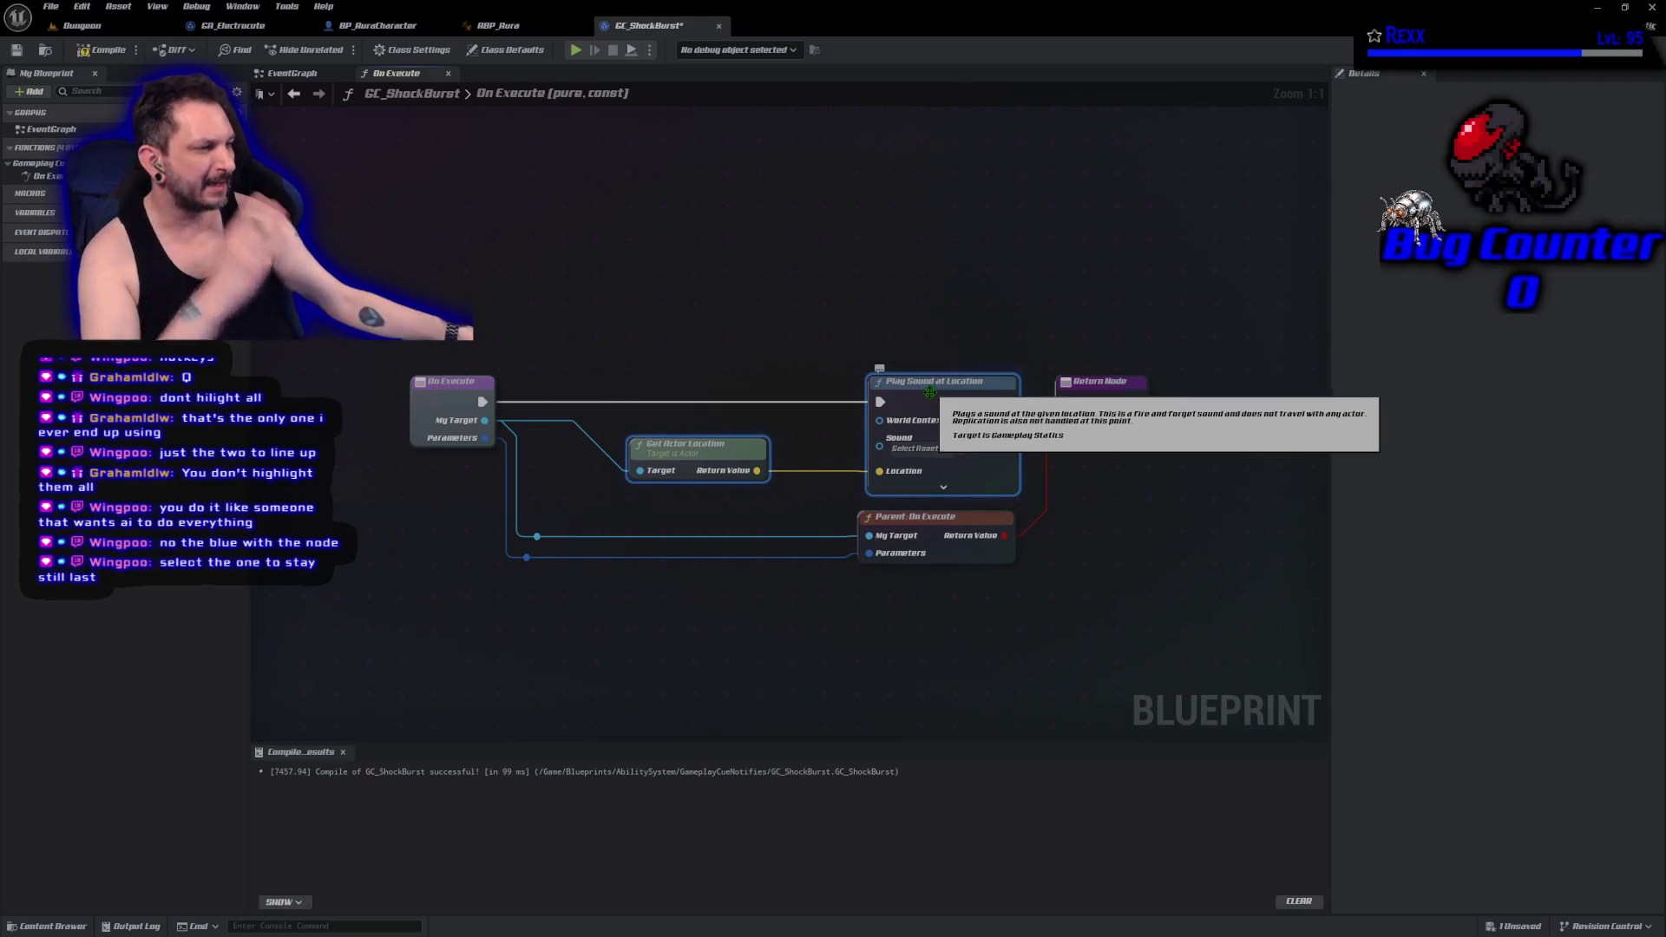
click(751, 529)
drag(677, 449, 759, 451)
click(685, 644)
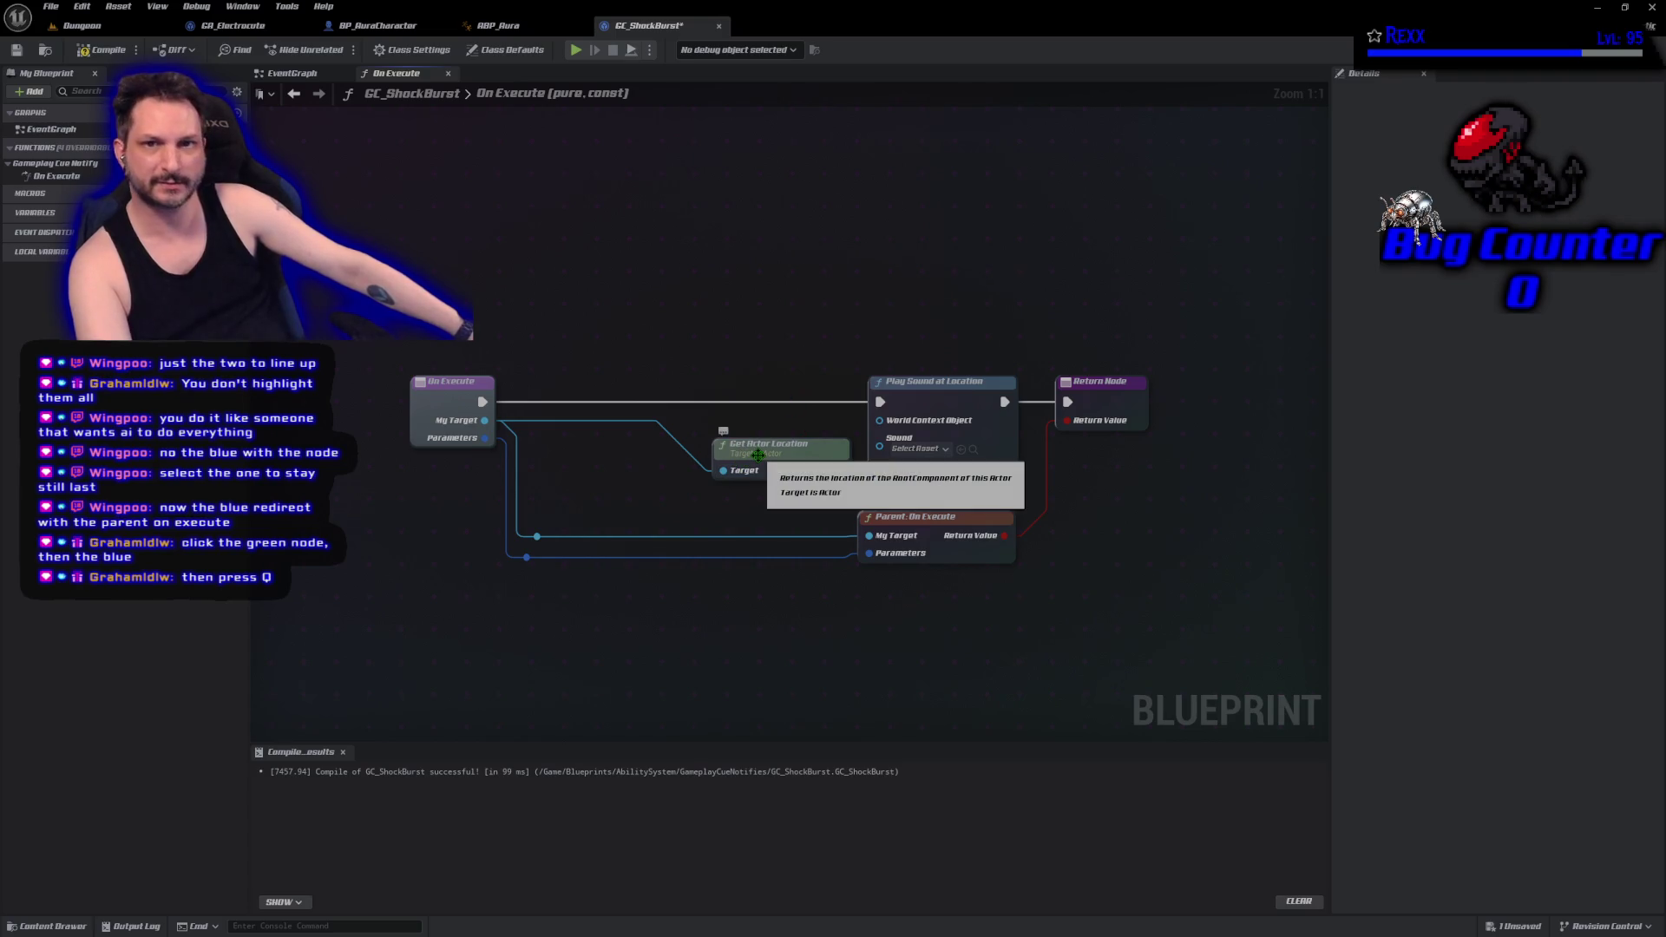
Move Get Actor Location up toward Play Sound at Location and align the two, undoing a stray move.
mouse_move(757, 454)
mouse_down()
mouse_move(513, 328)
mouse_move(517, 183)
mouse_up()
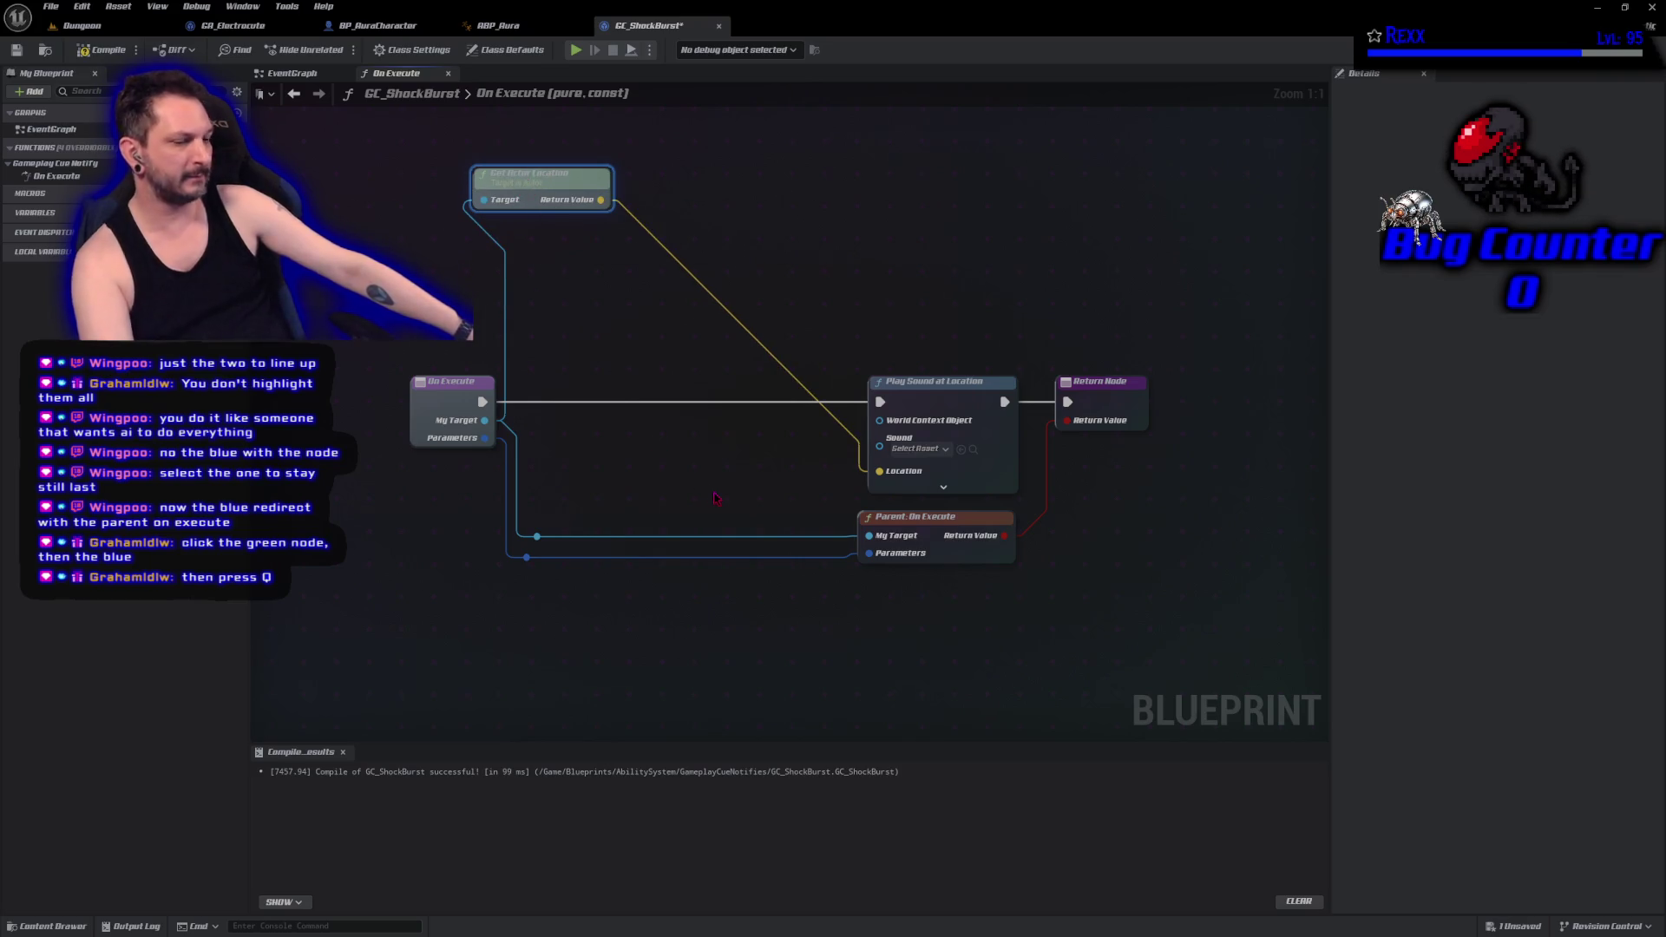
shift+click(929, 392)
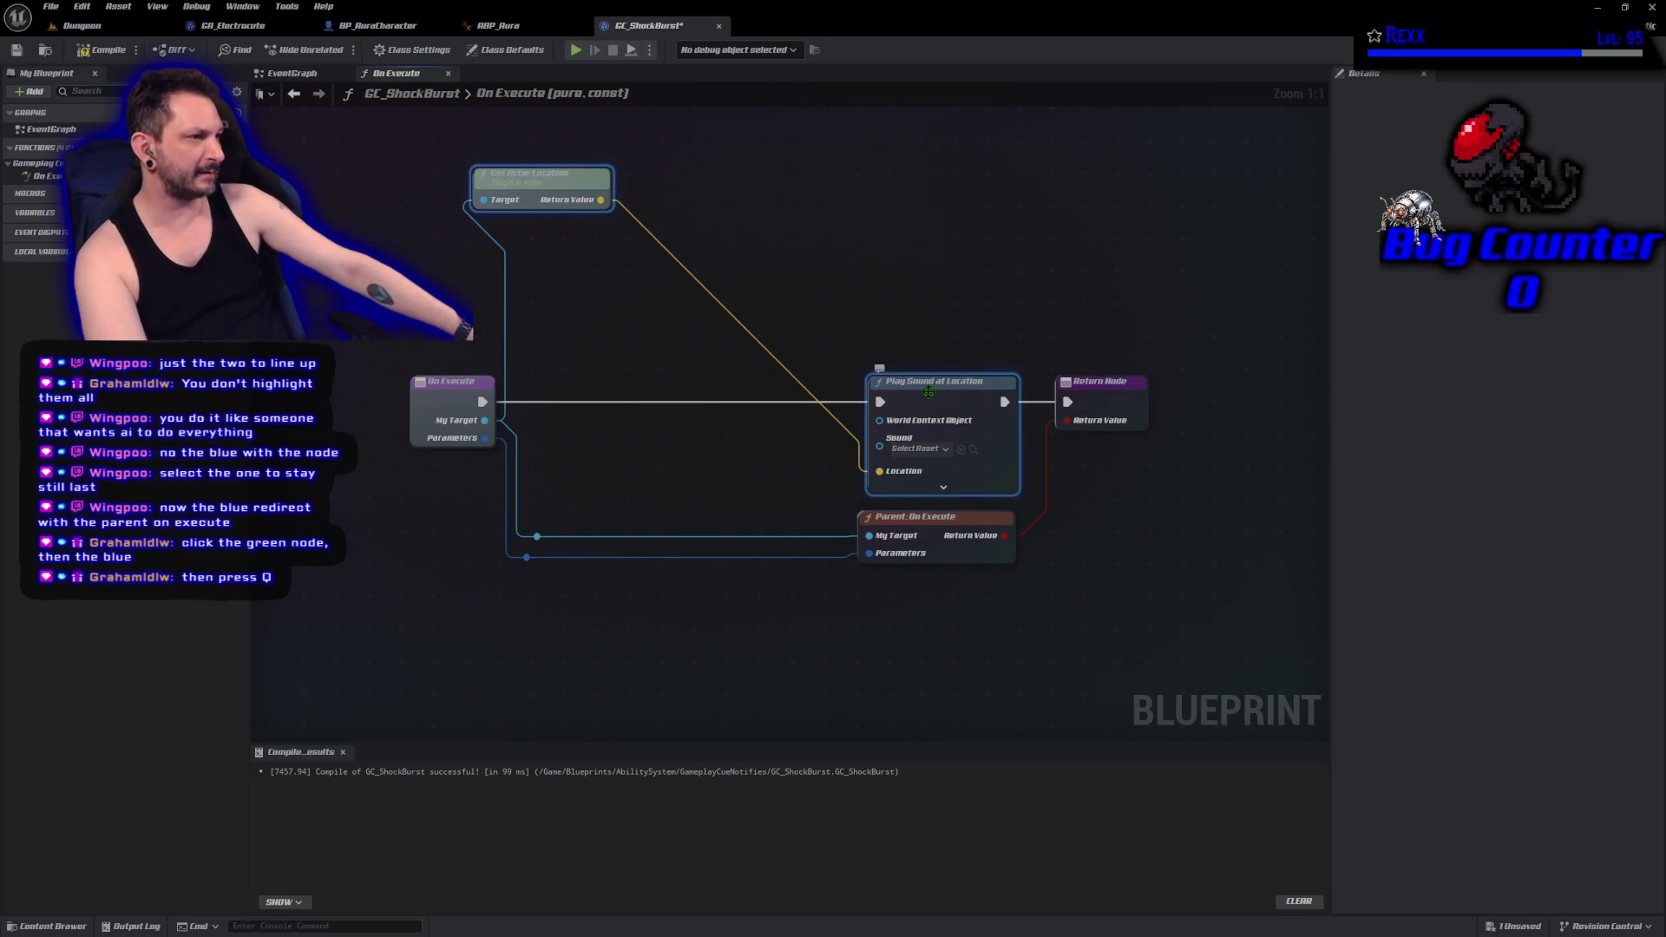
key(q)
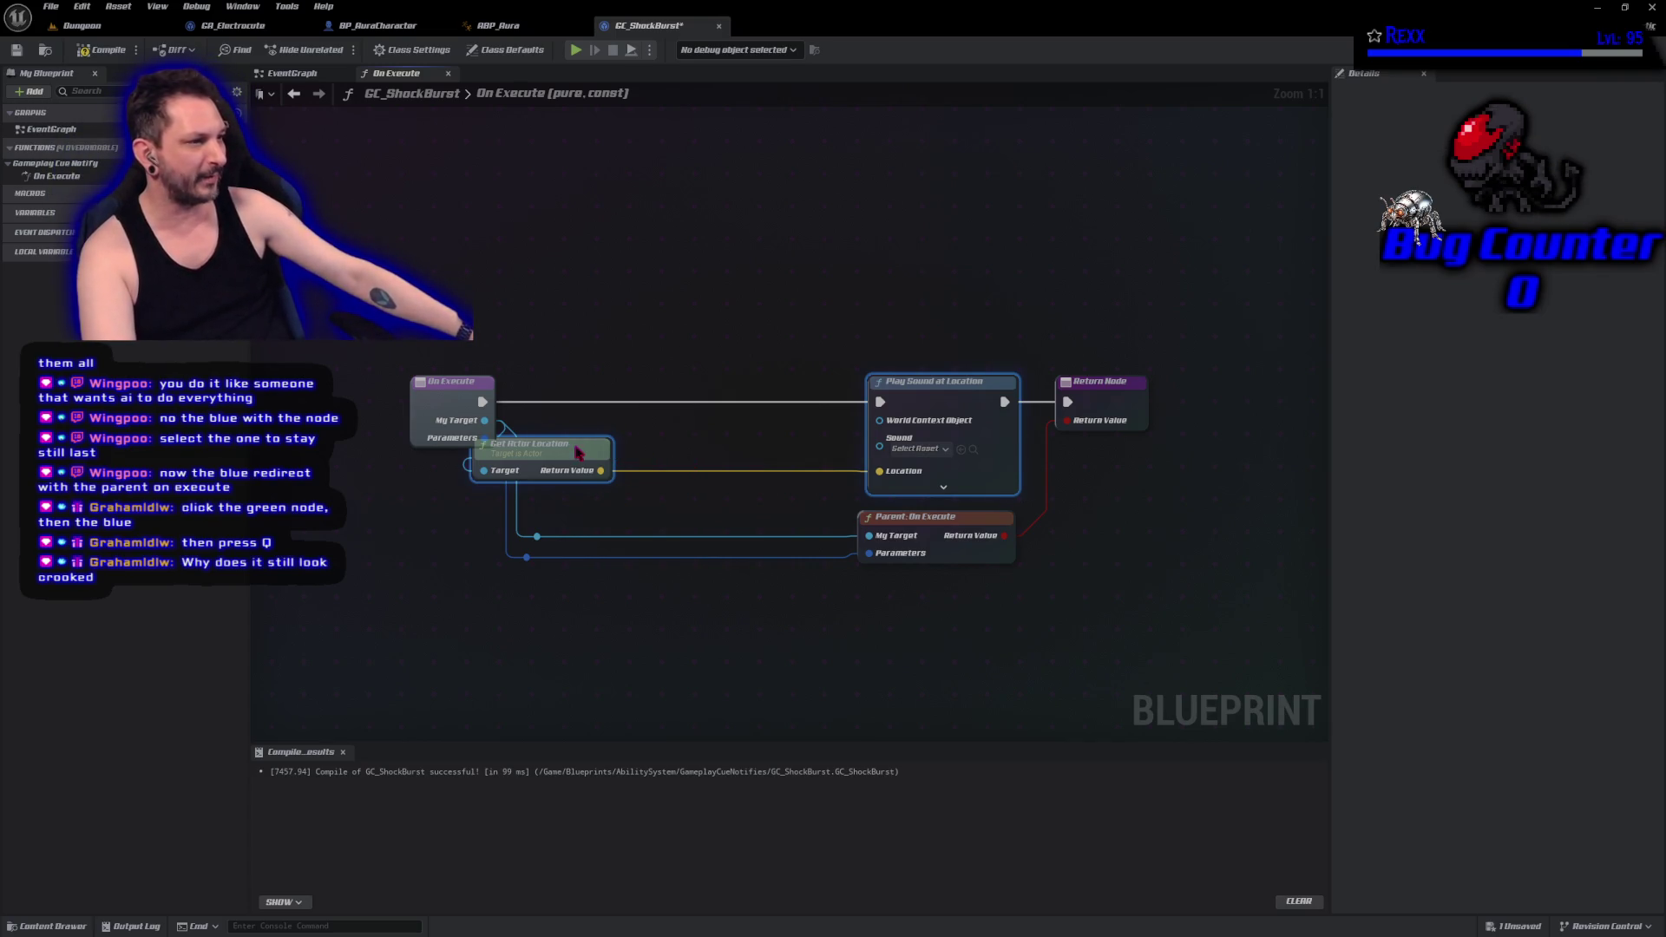
drag(576, 446, 717, 457)
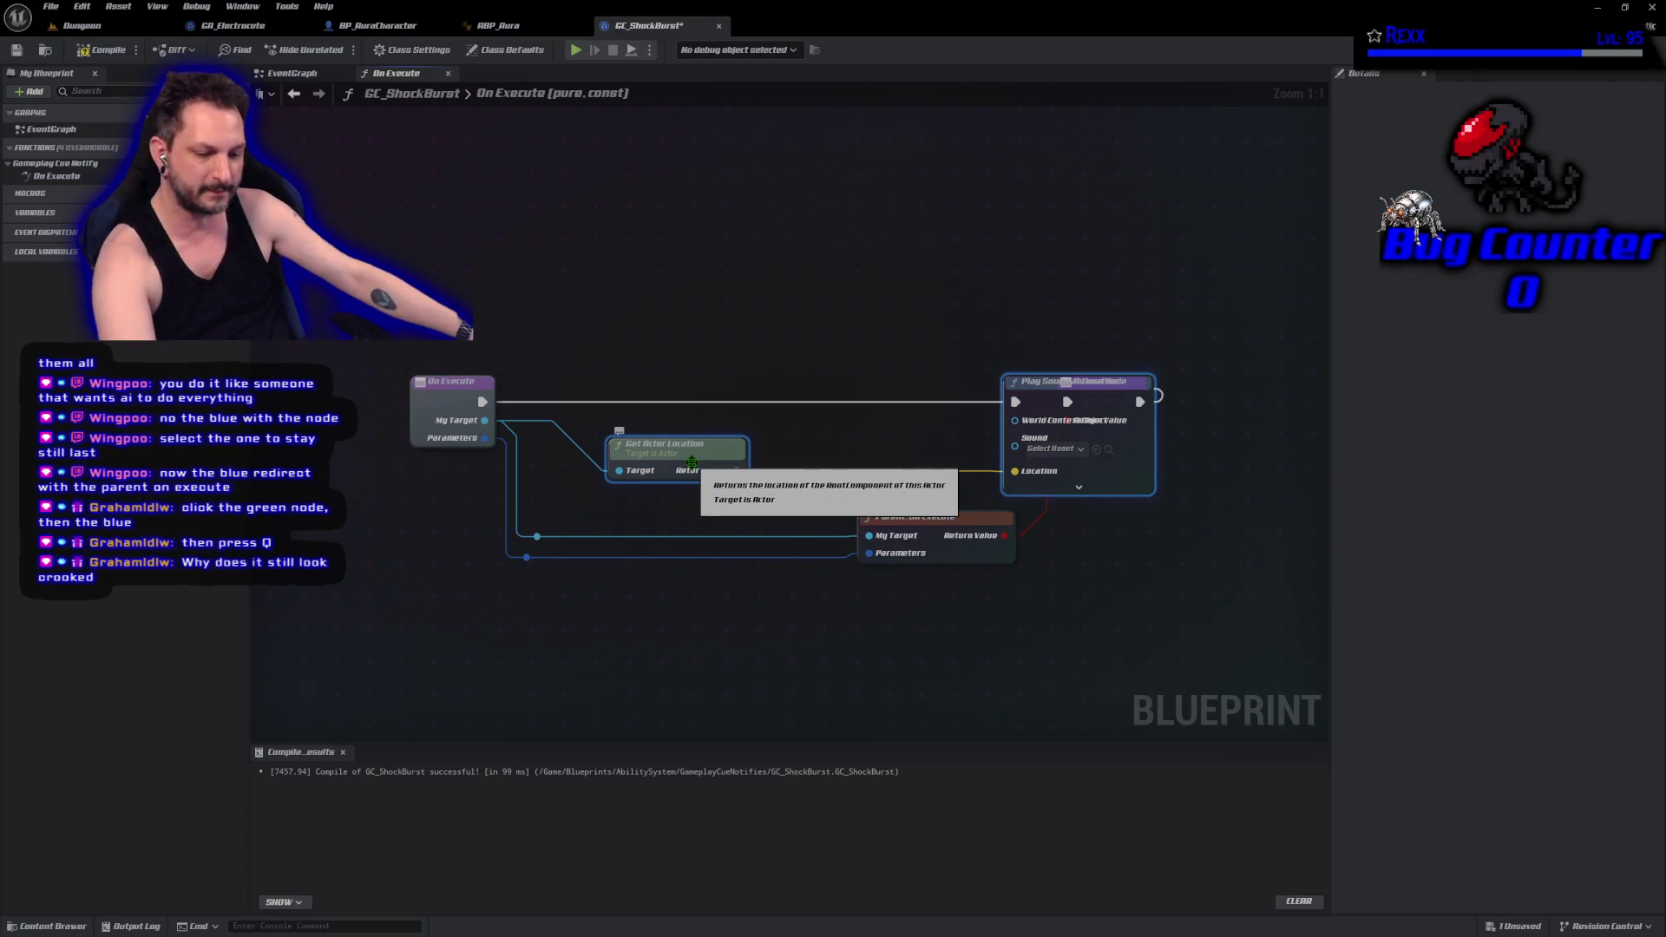
key(ctrl+z)
Shift Get Actor Location right, straighten its wire into Location, and compile and save GC_ShockBurst.
click(589, 445)
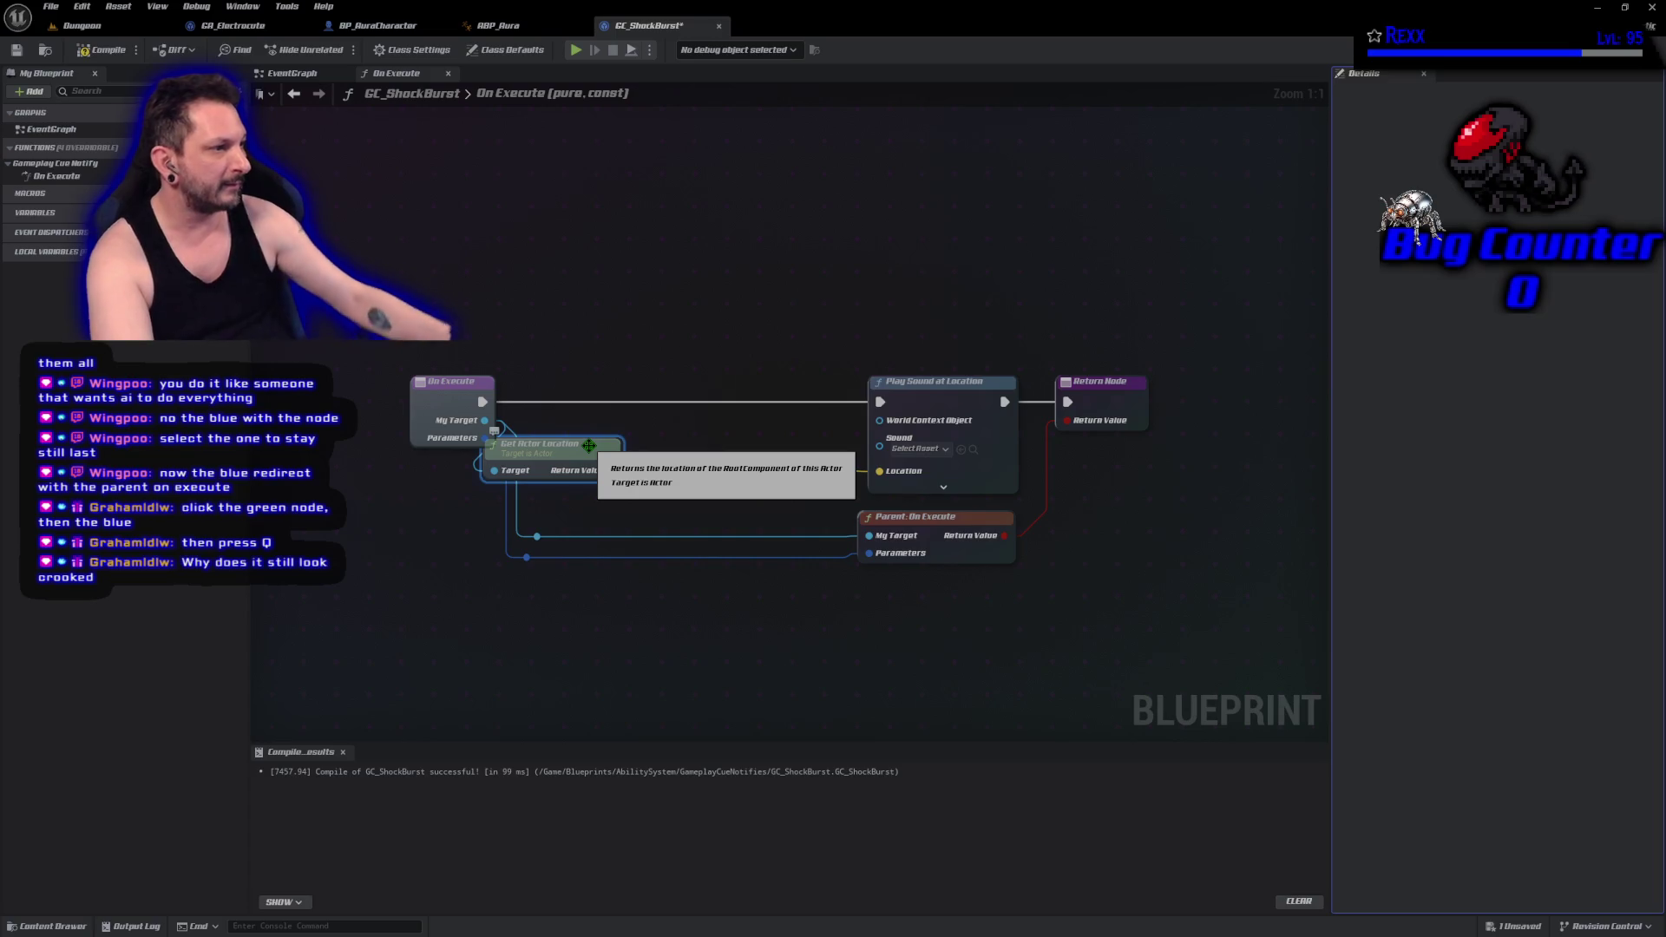
click(613, 442)
drag(493, 446, 597, 445)
key(q)
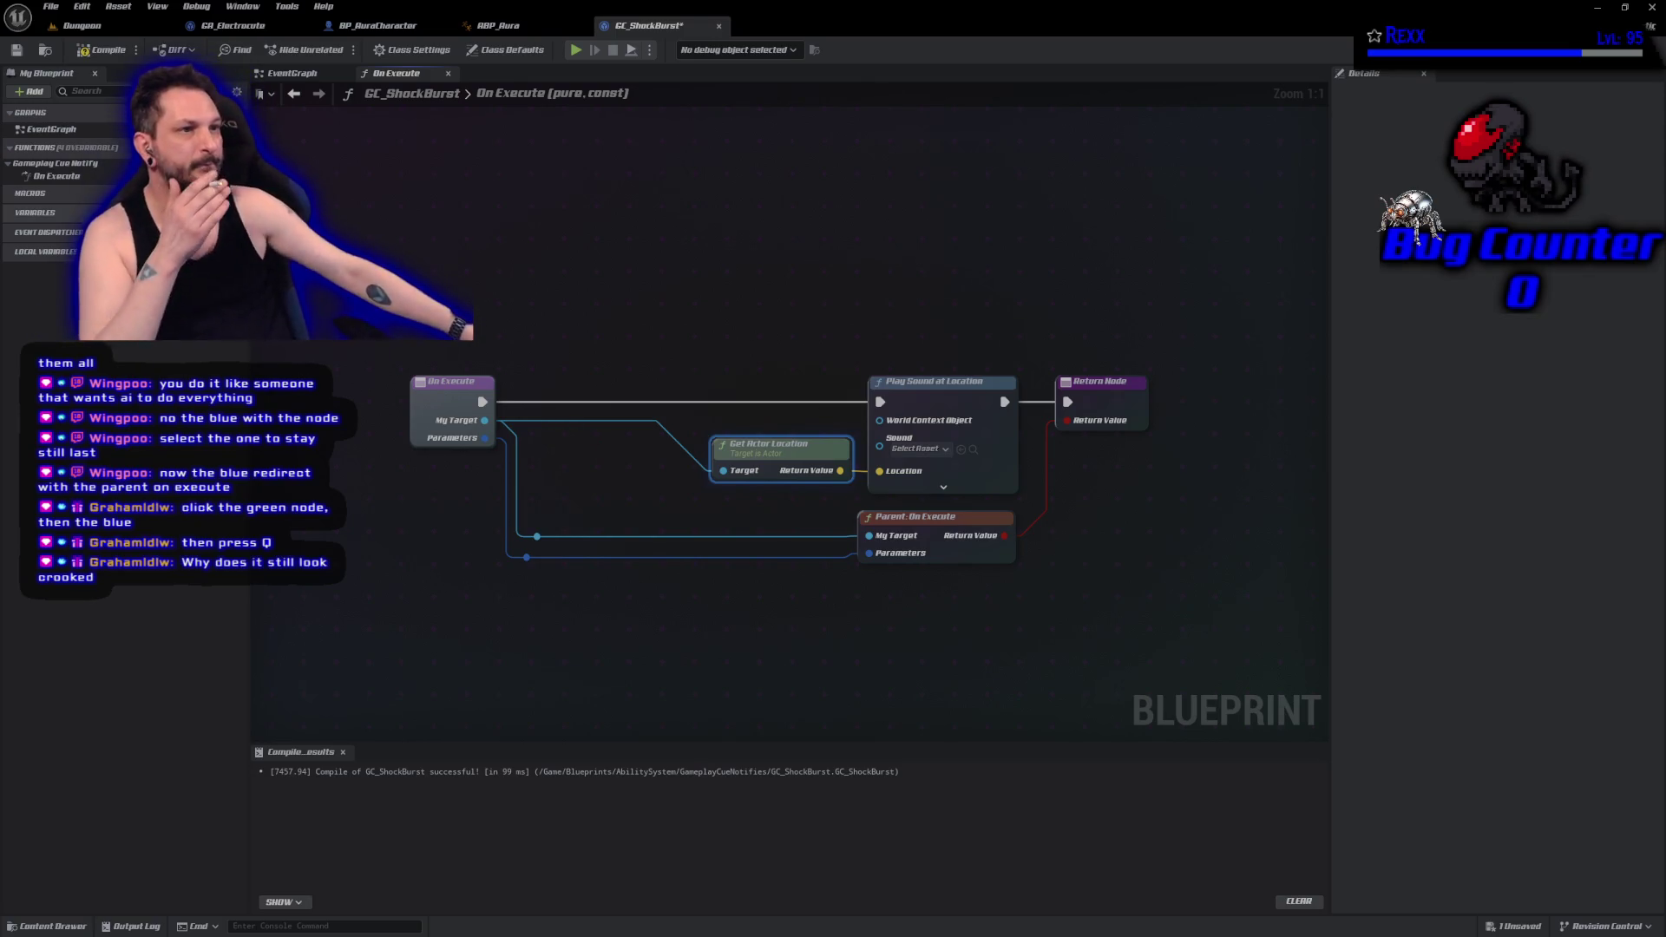
click(103, 49)
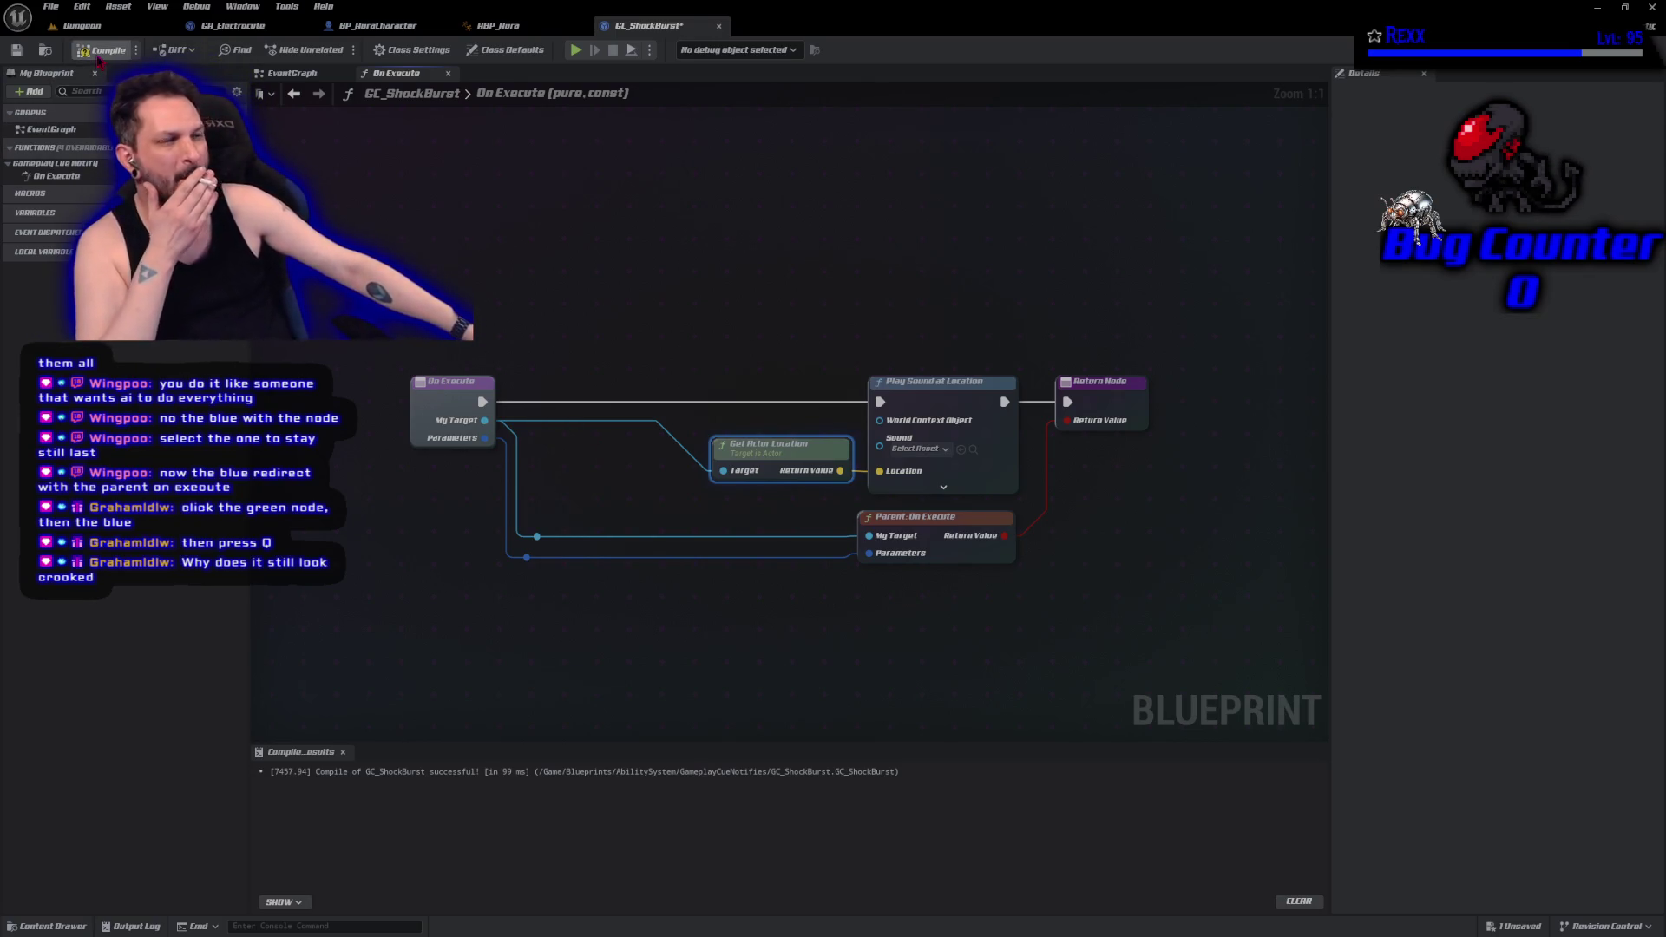
click(493, 659)
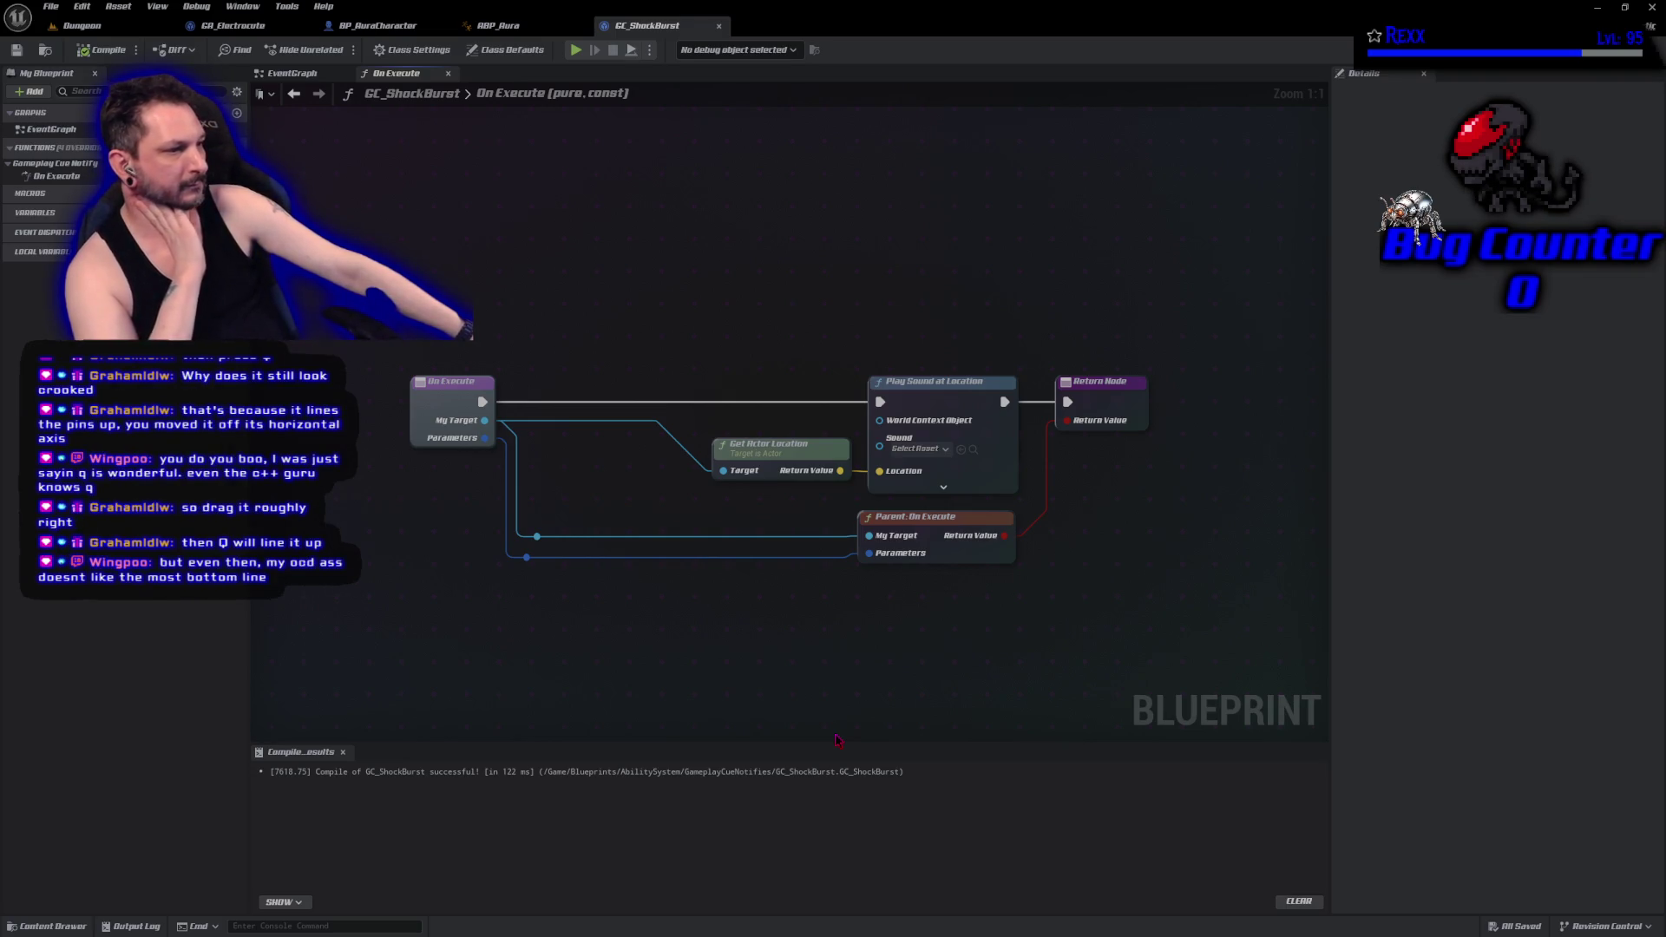
Straighten the wires through both reroutes into Parent: On Execute, then compile and save.
drag(1019, 617, 493, 520)
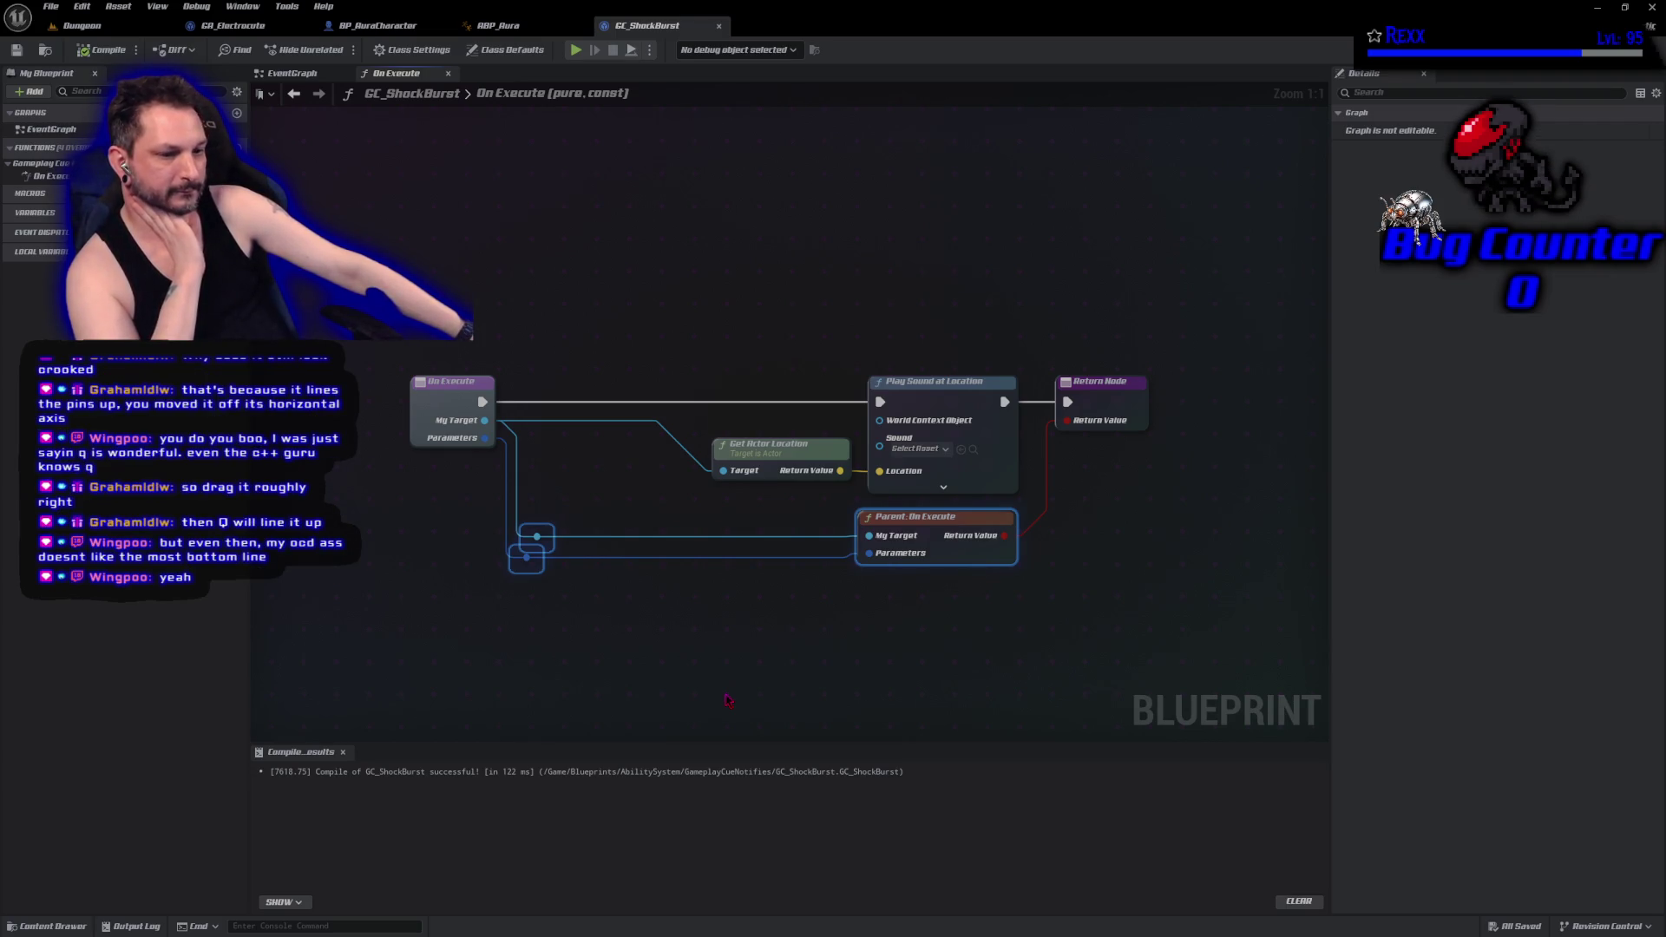
key(q)
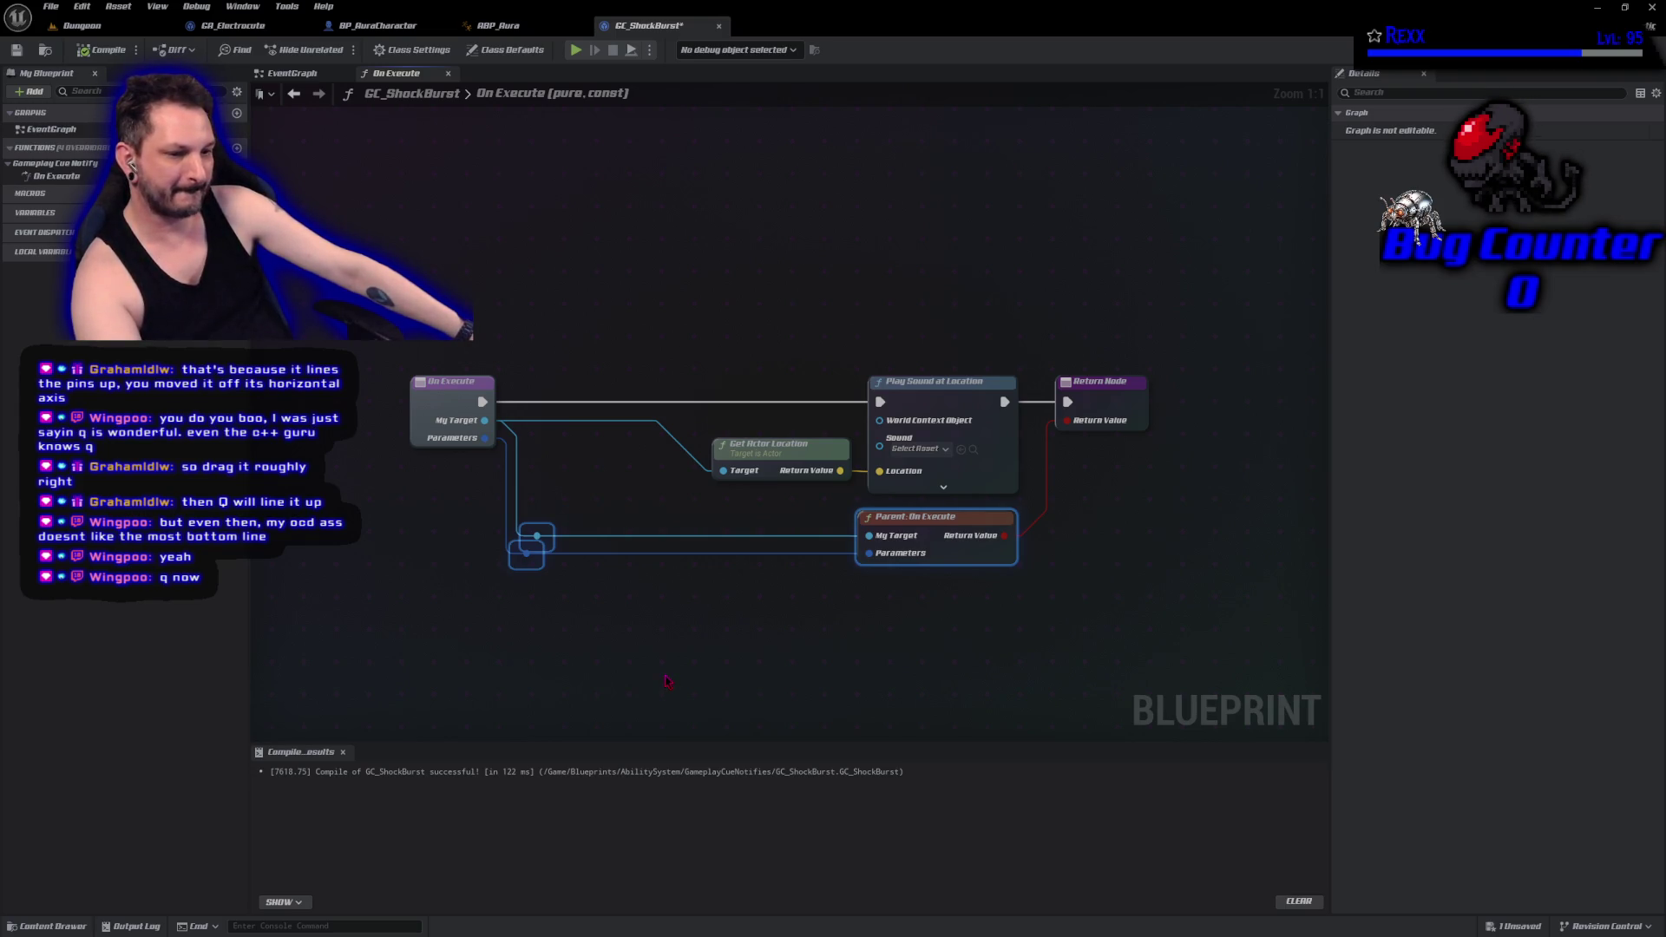
click(667, 681)
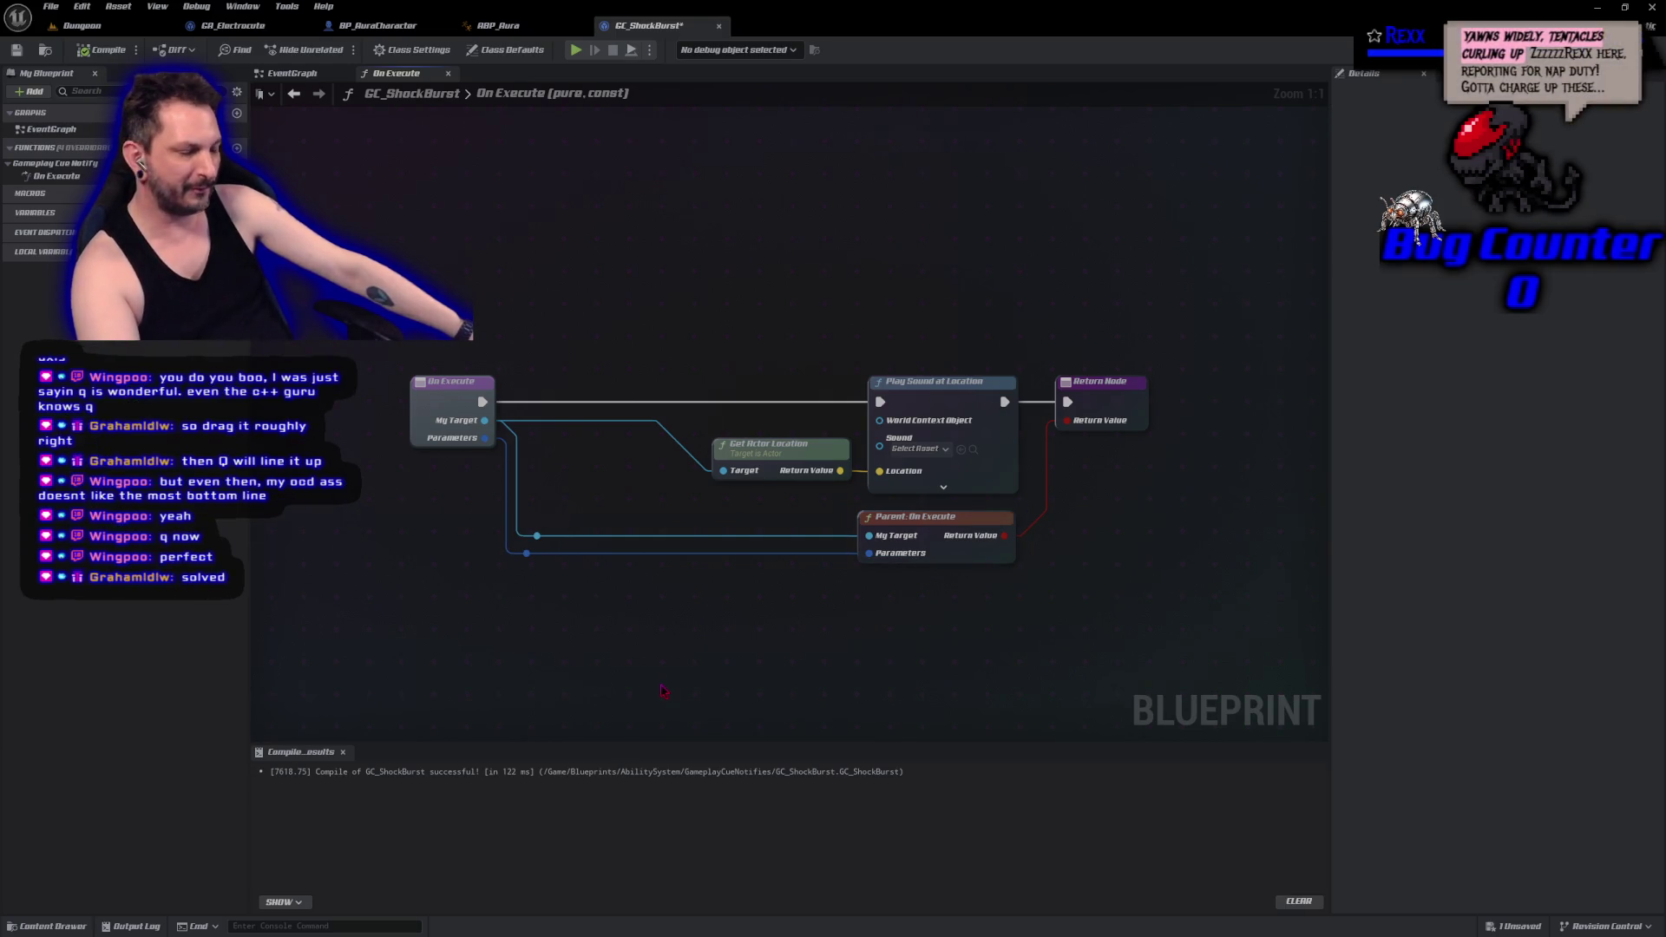
key(ctrl+z)
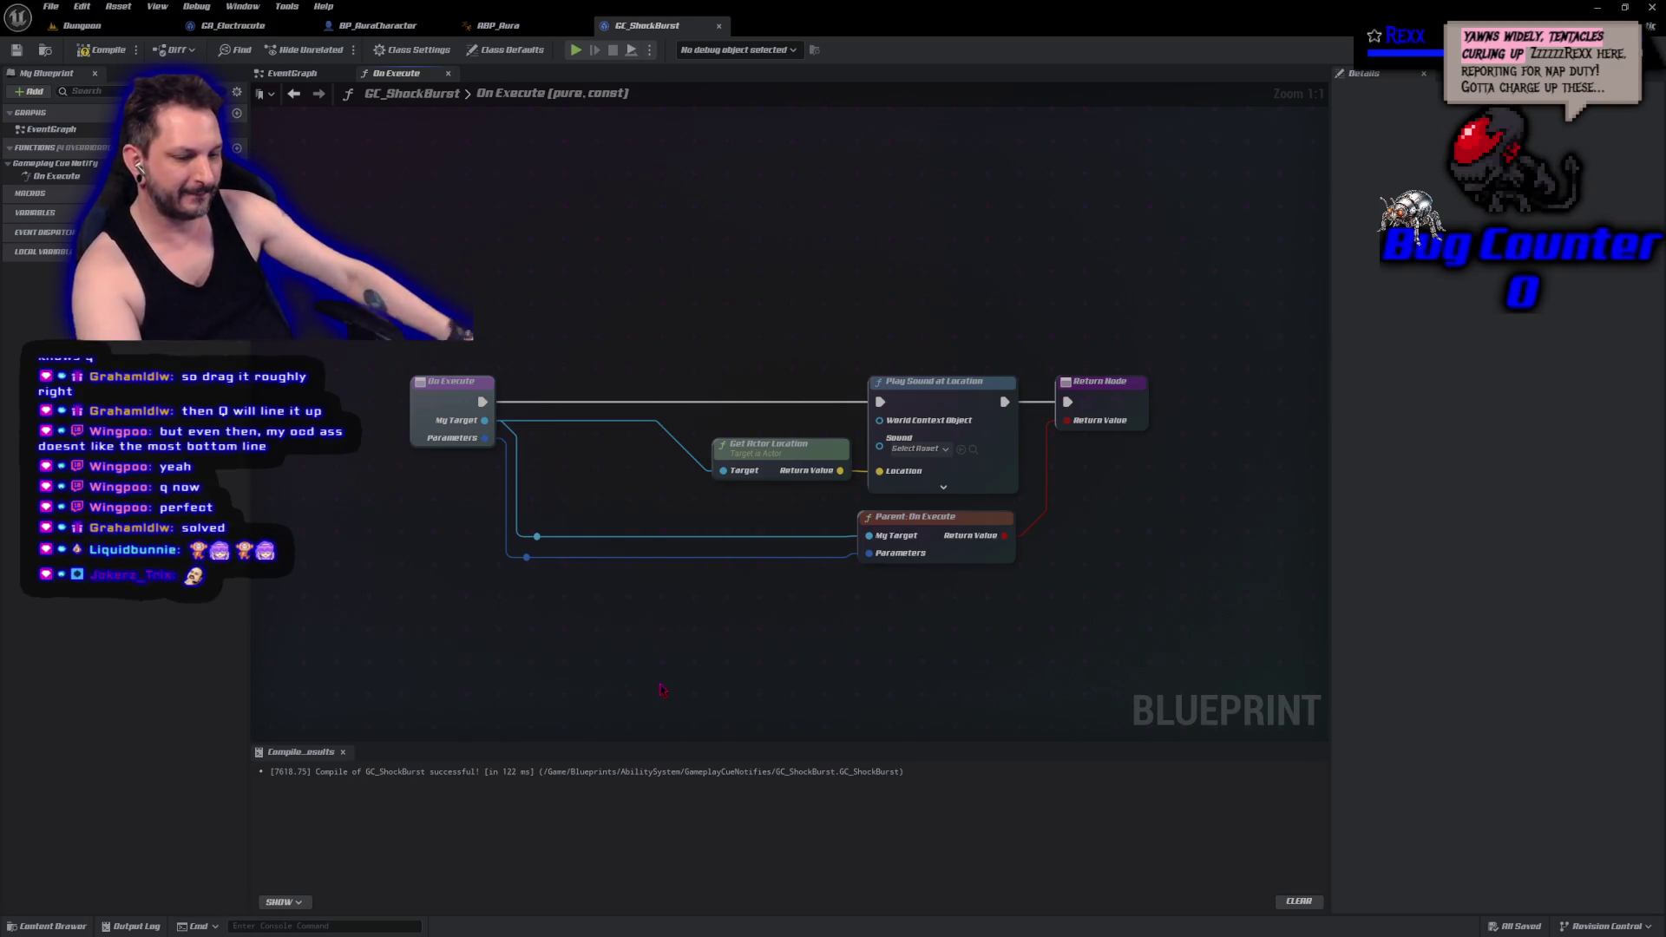
key(ctrl+y)
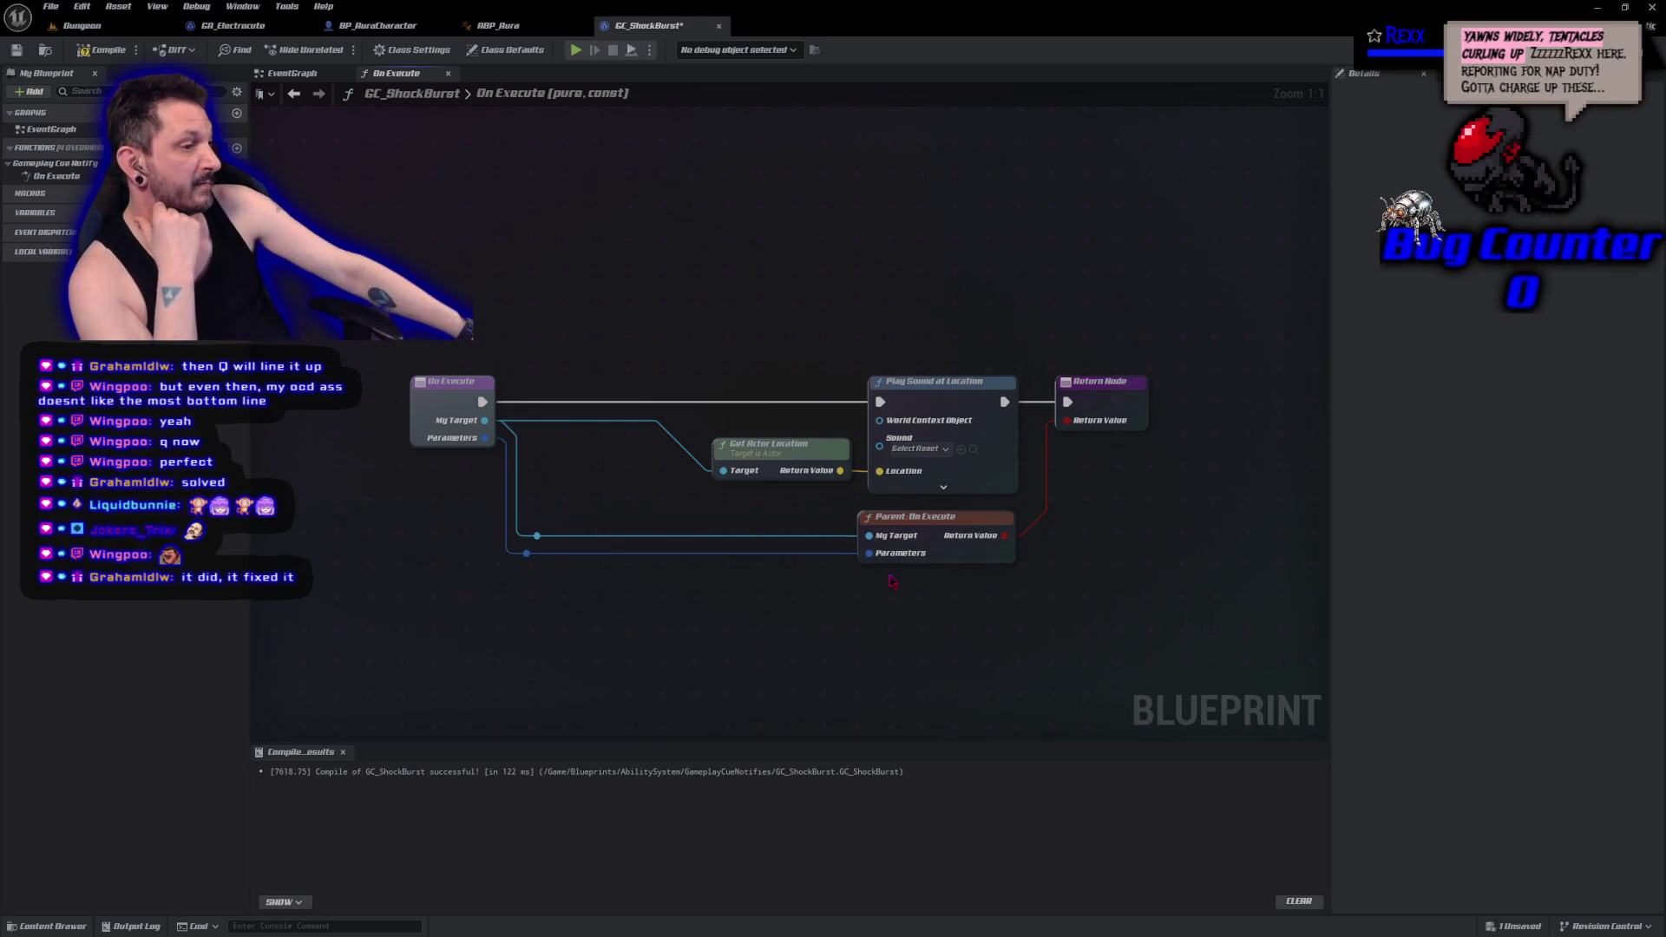
key(ctrl+s)
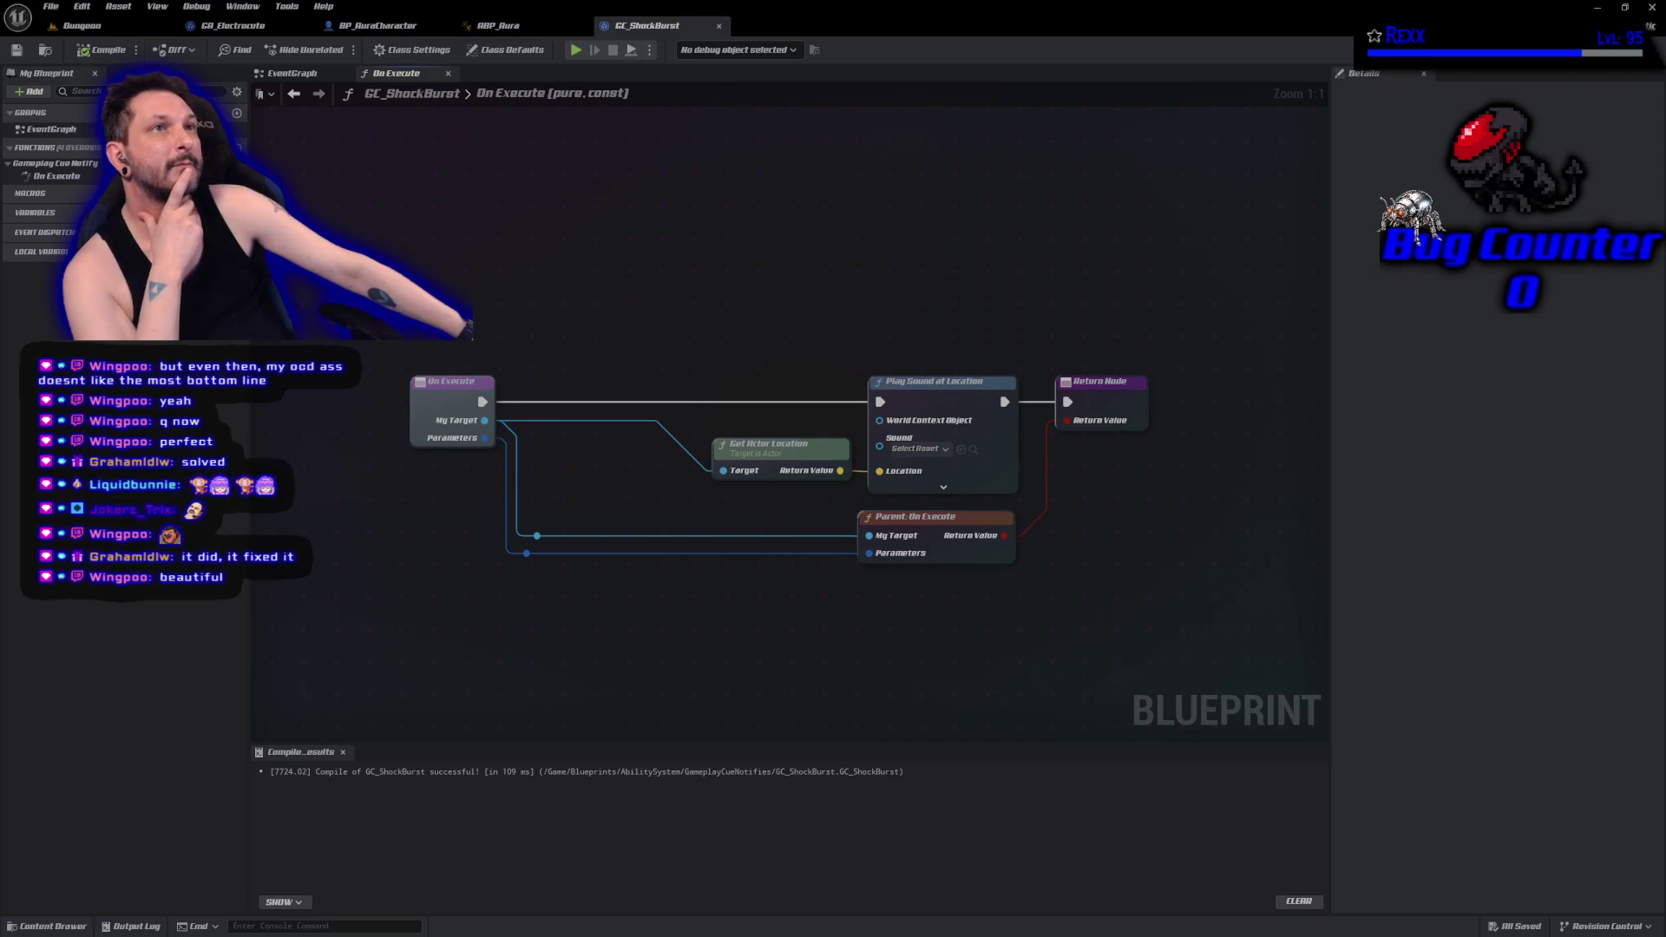
Set Play Sound at Location's Sound to sfx_Shock and compile GC_ShockBurst.
click(924, 448)
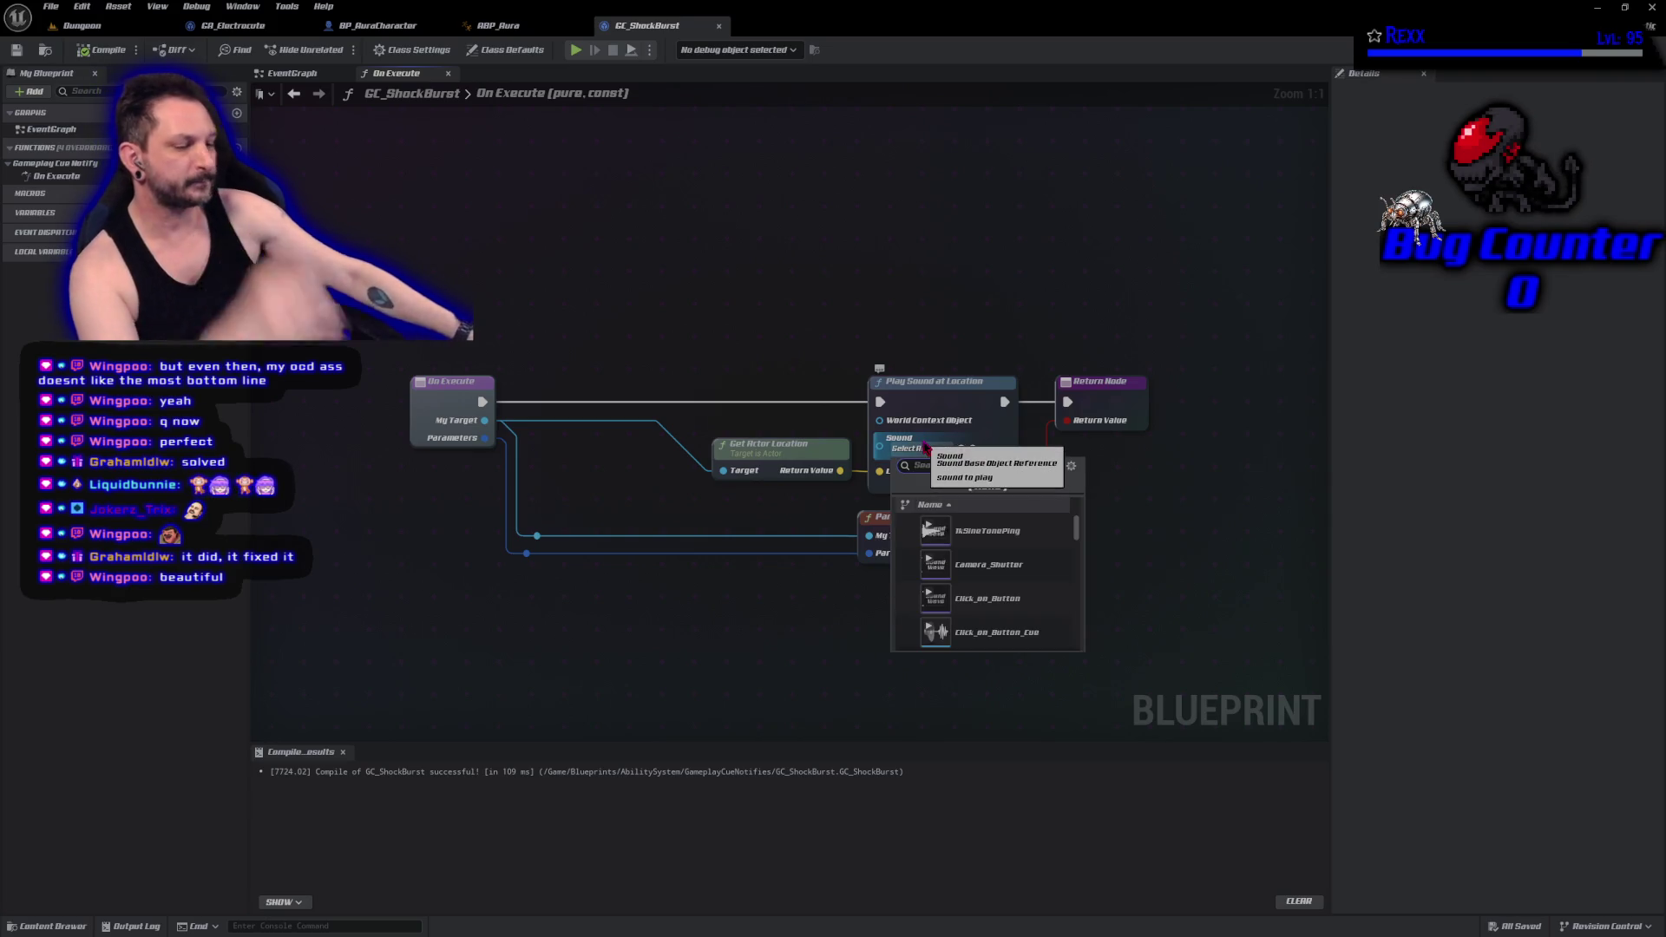
text(sfx)
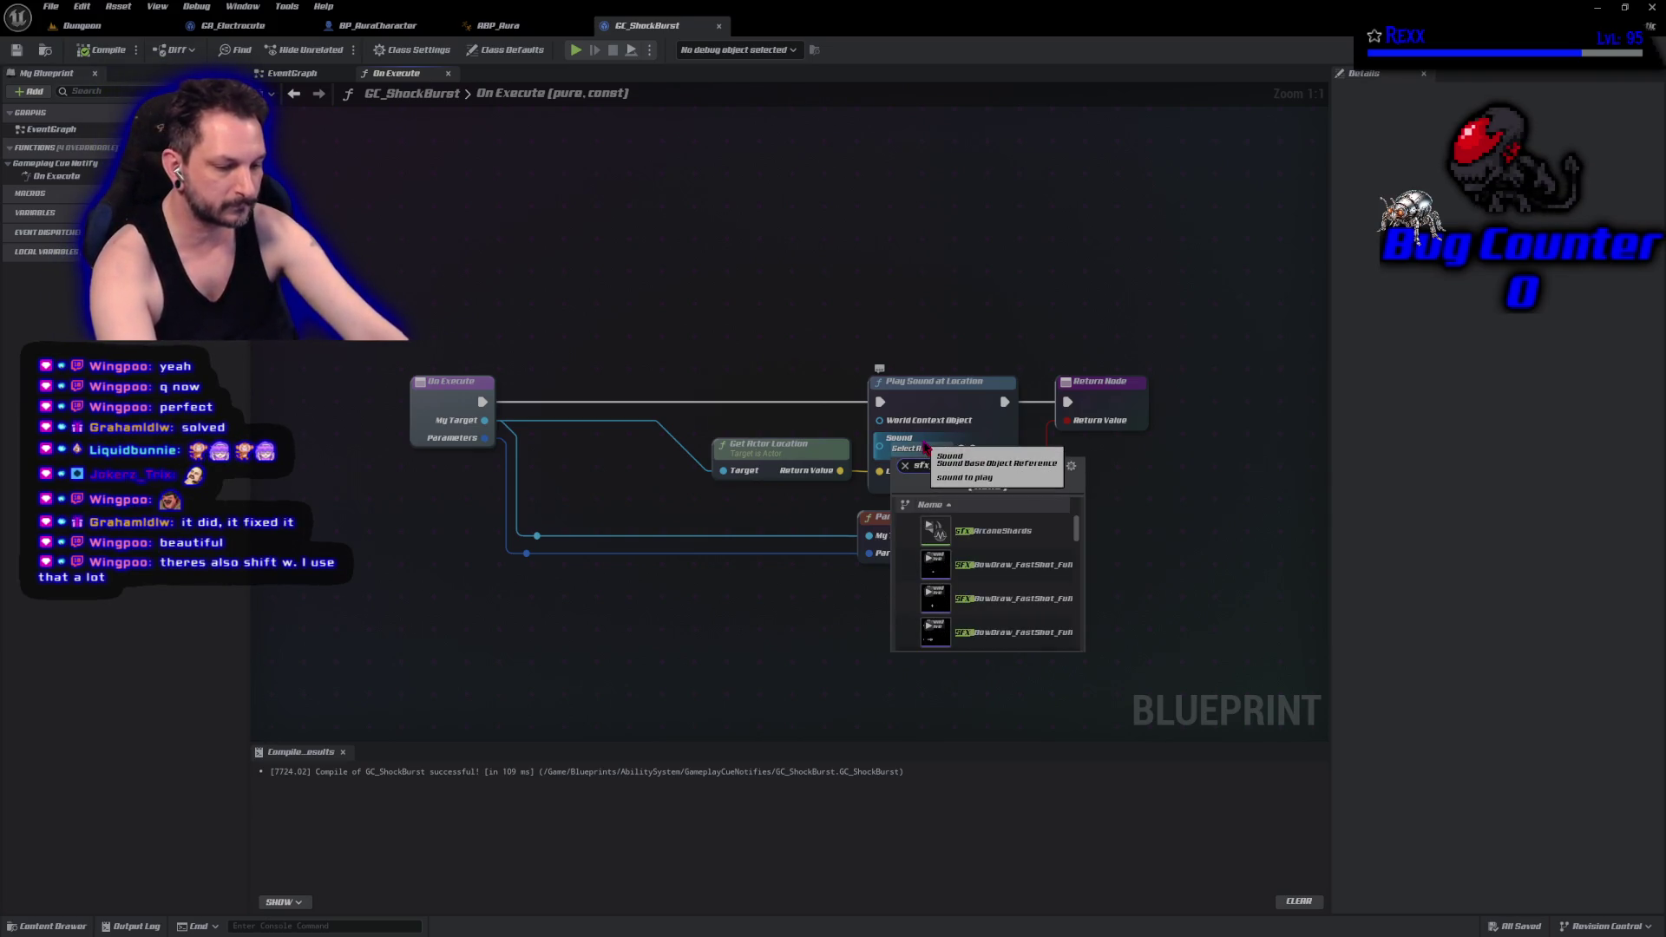
text(_shock)
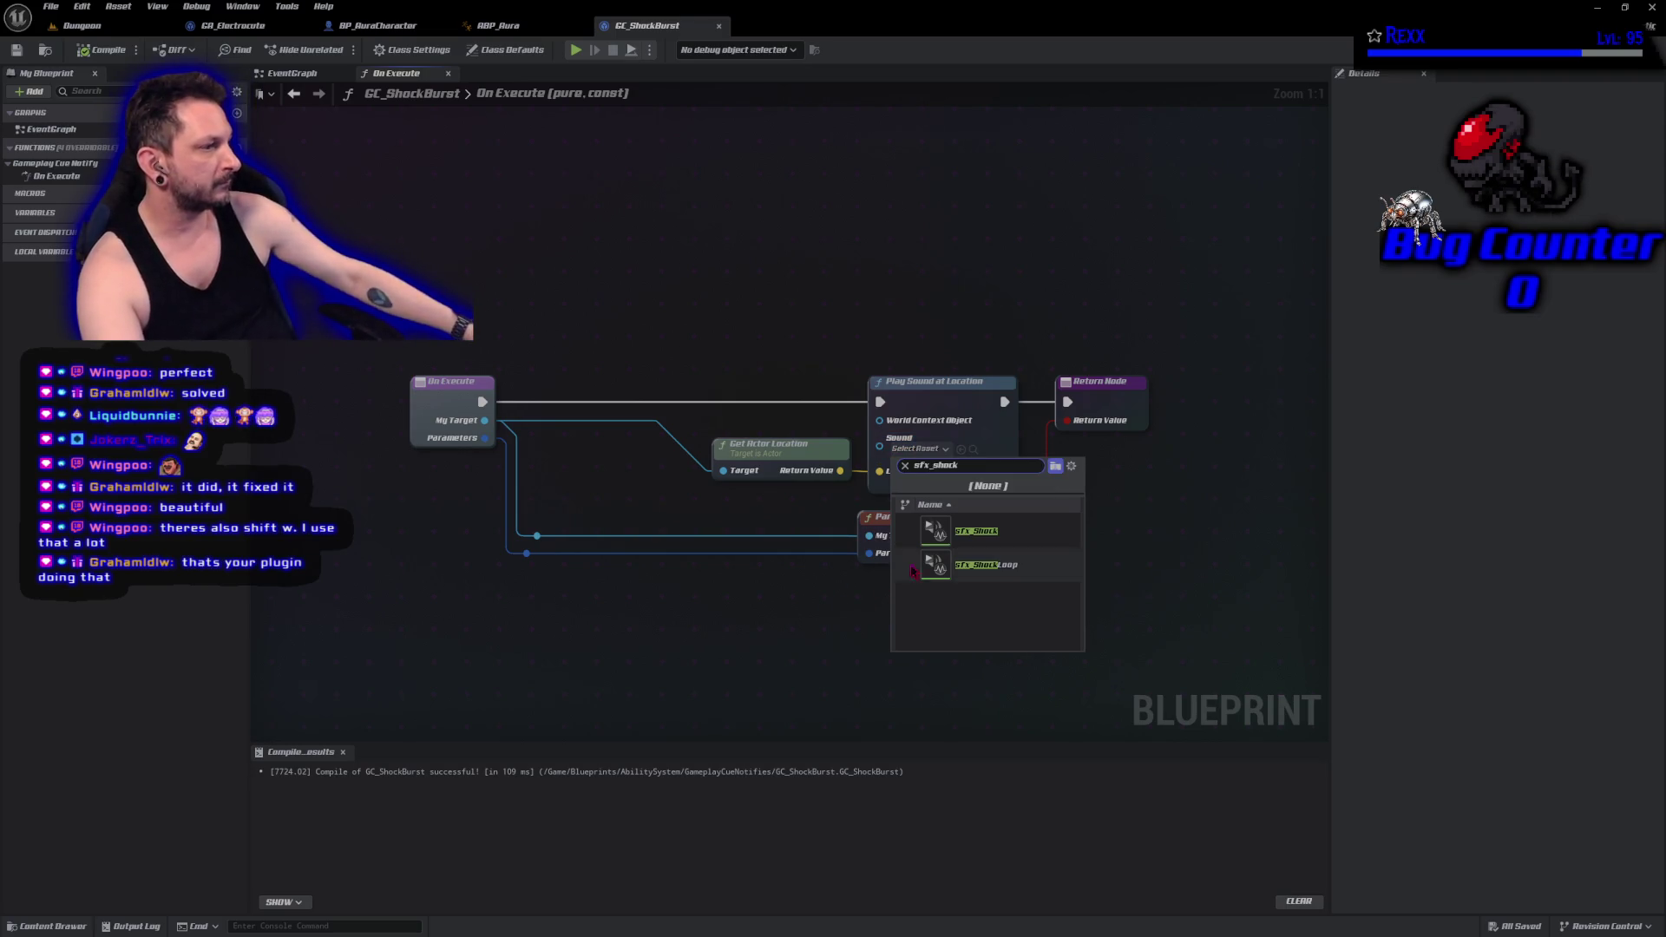
click(976, 531)
click(90, 51)
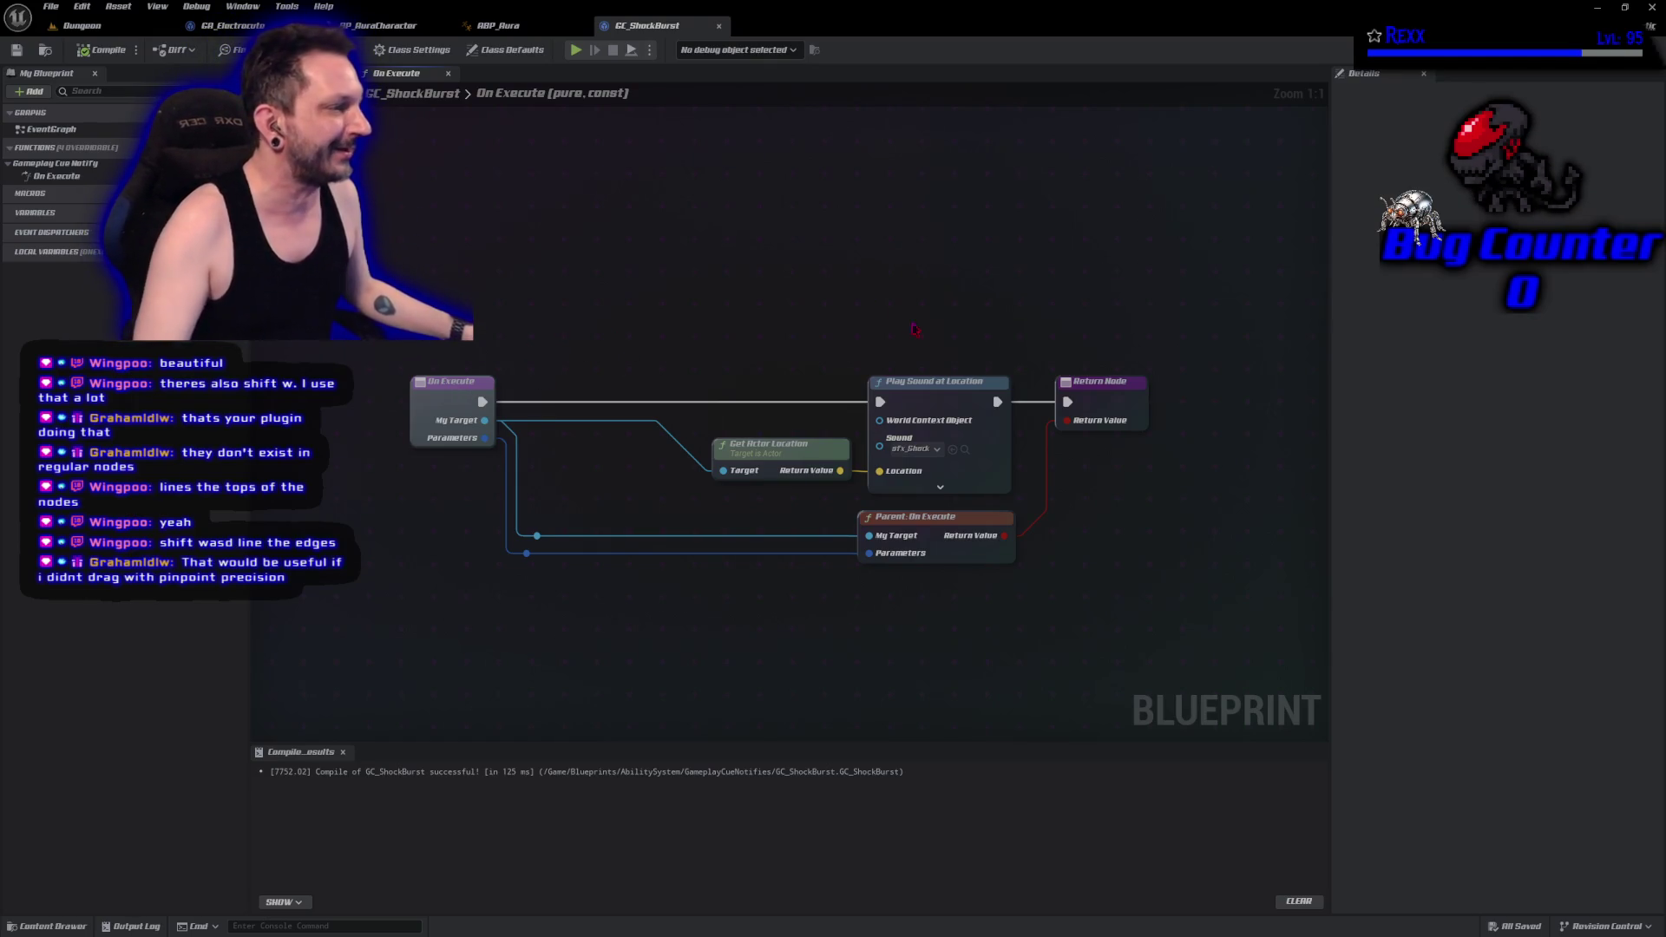
click(898, 385)
key(ctrl+c)
key(ctrl+v)
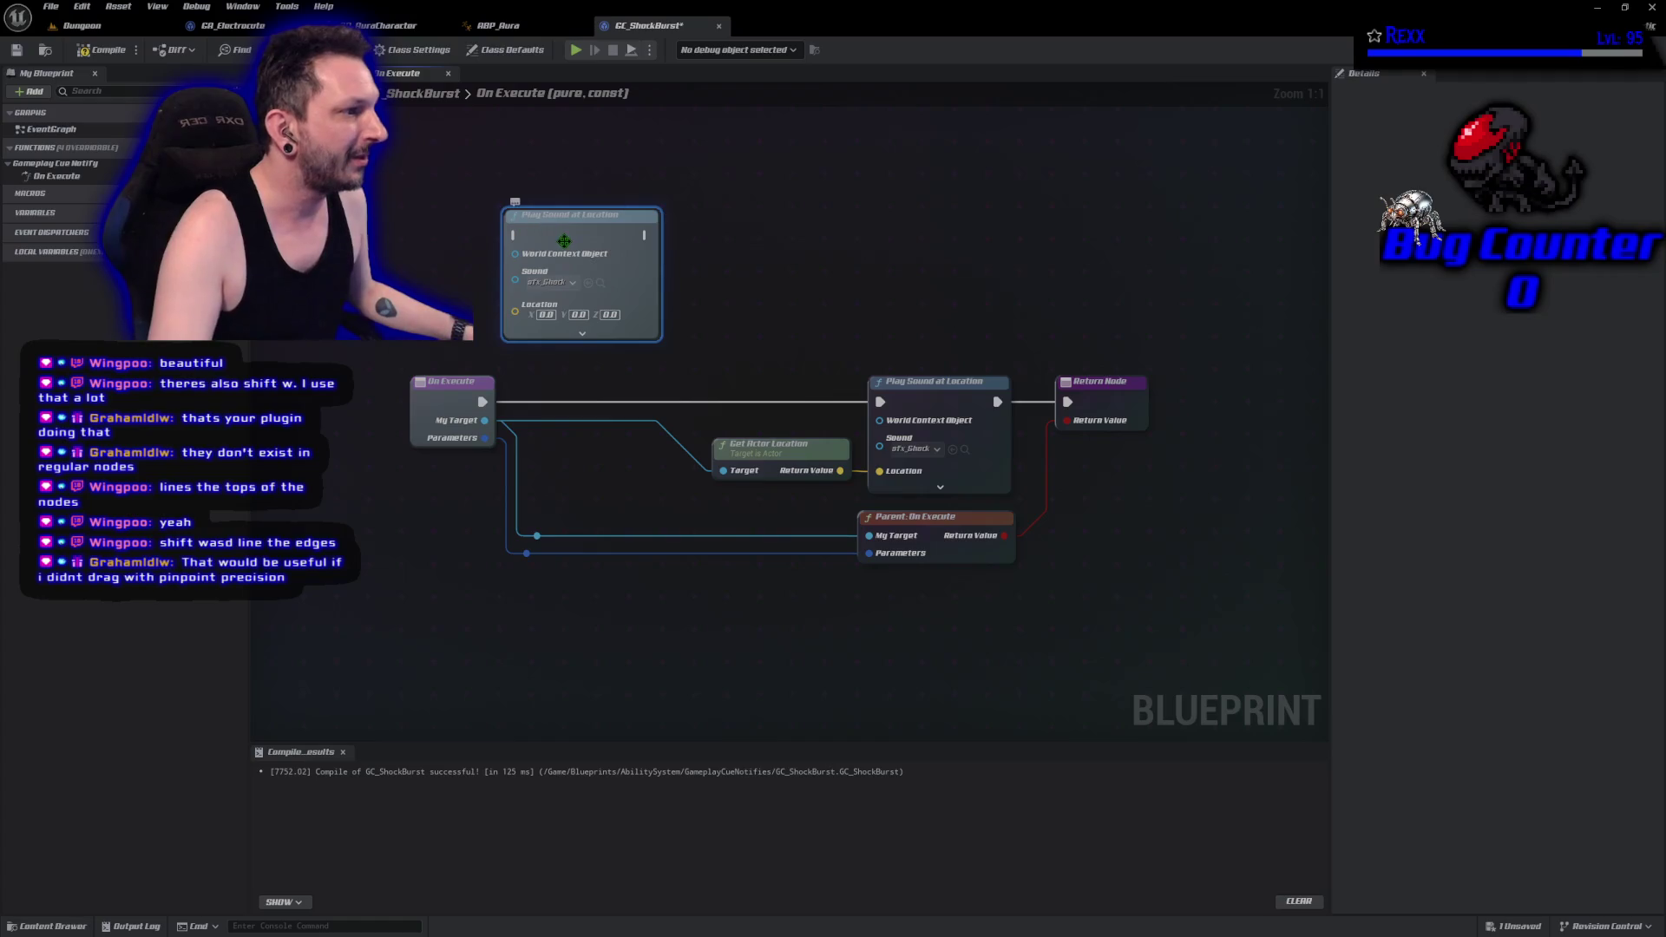
mouse_move(643, 235)
mouse_down()
mouse_move(725, 242)
mouse_move(700, 243)
mouse_up()
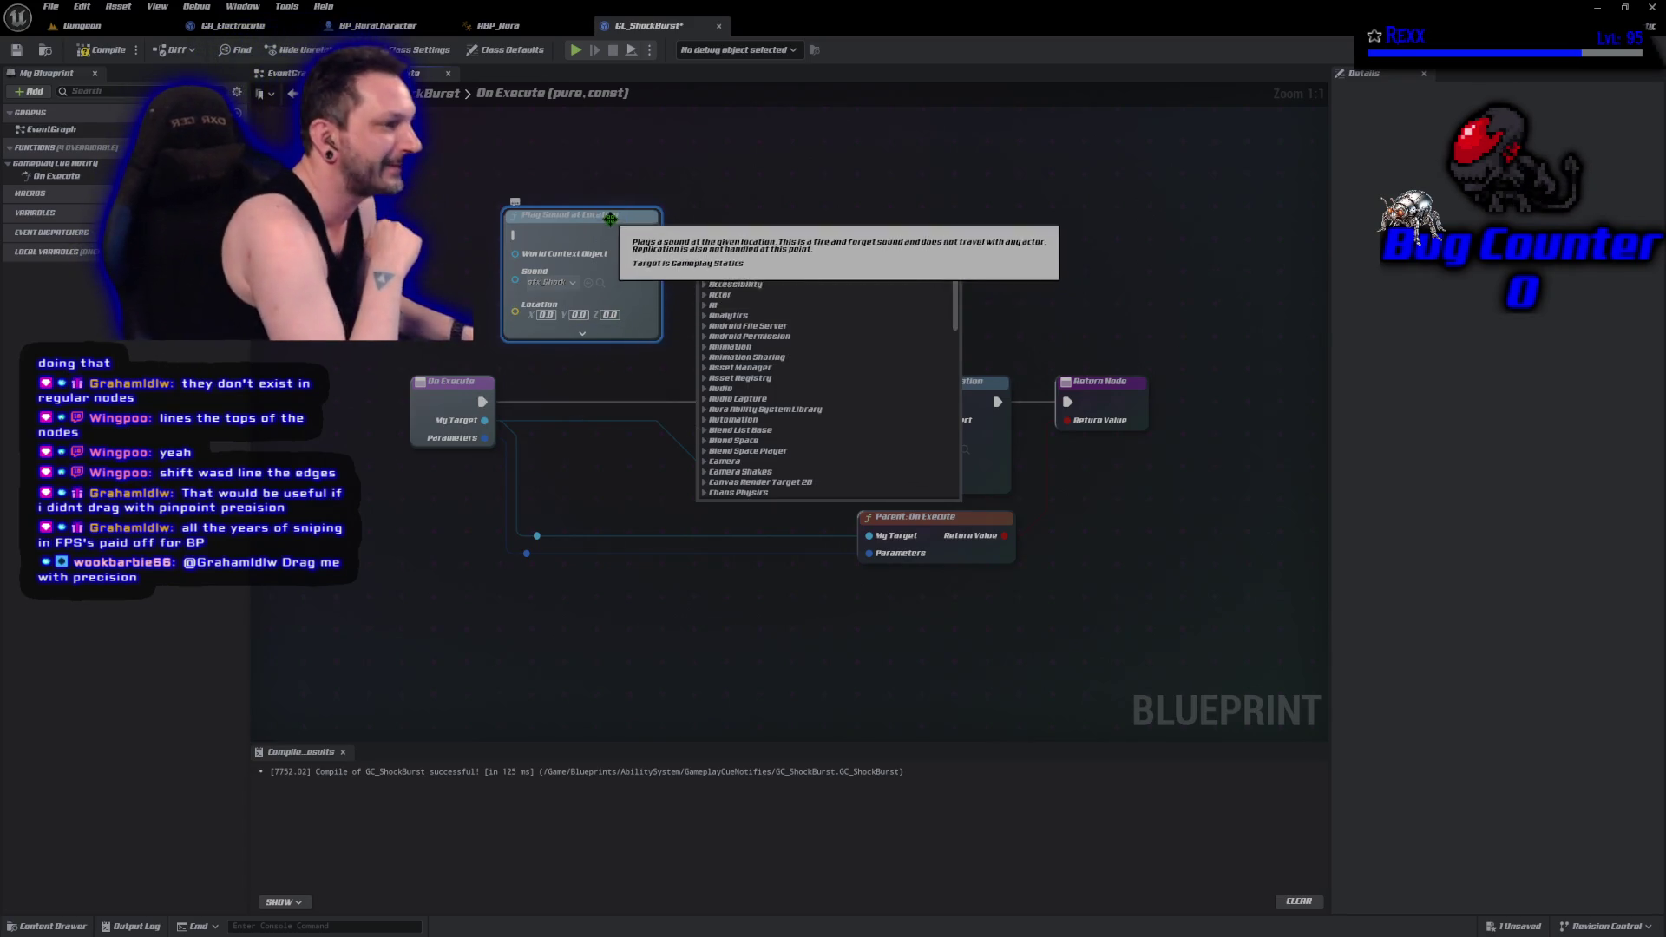
key(Escape)
click(102, 49)
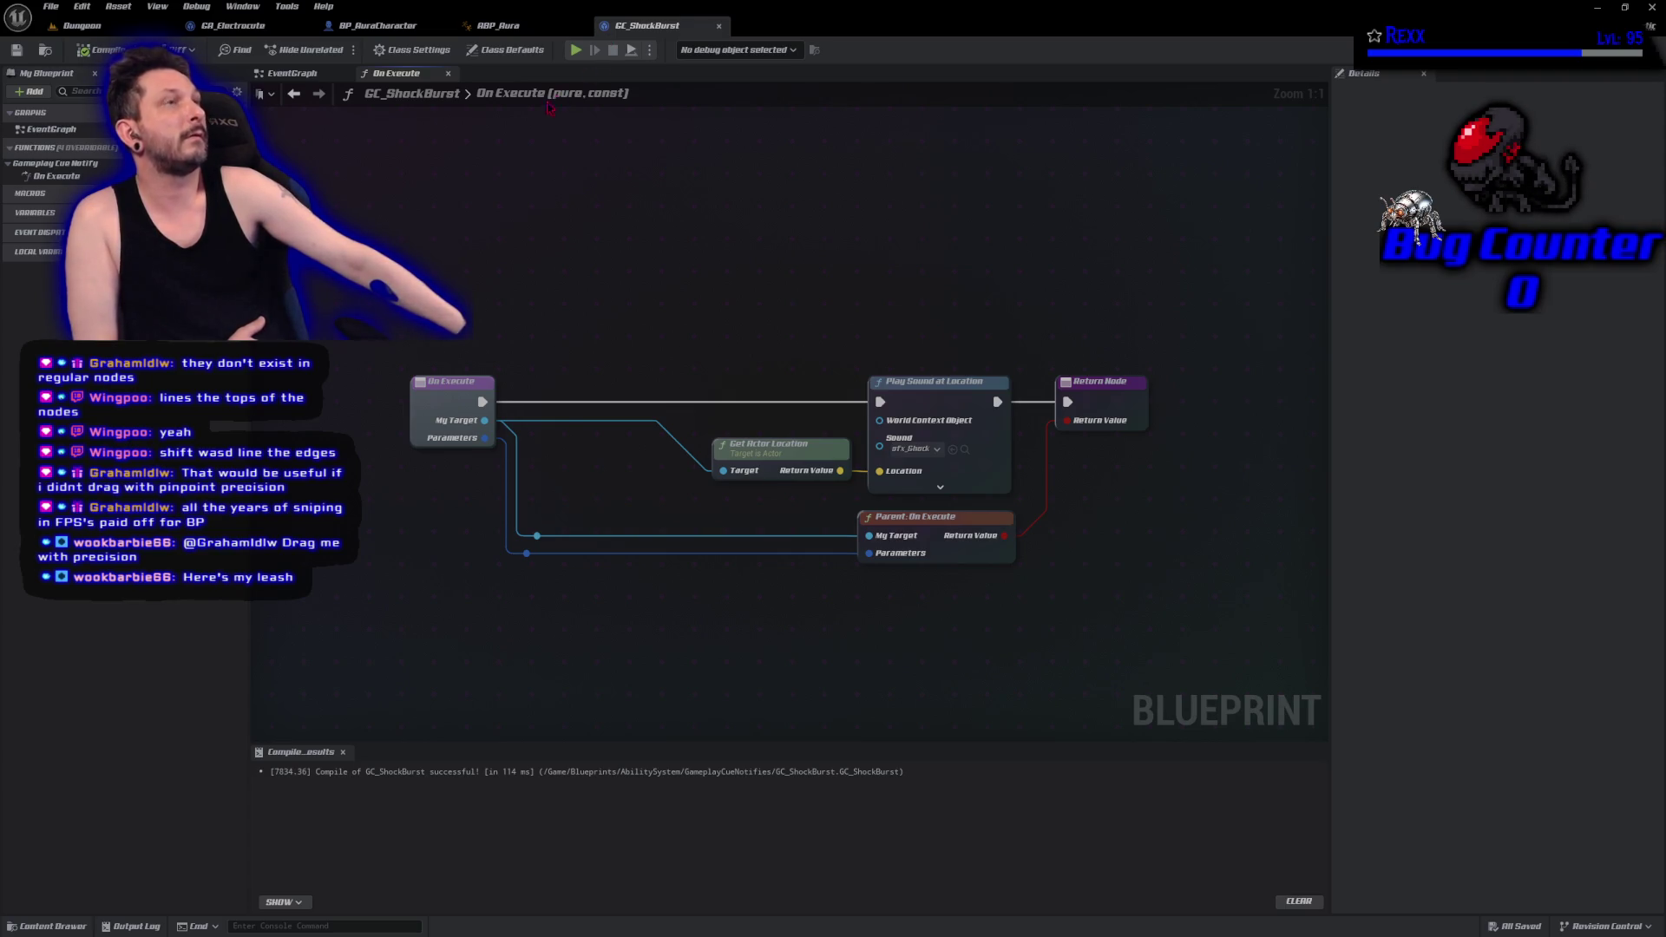
click(512, 50)
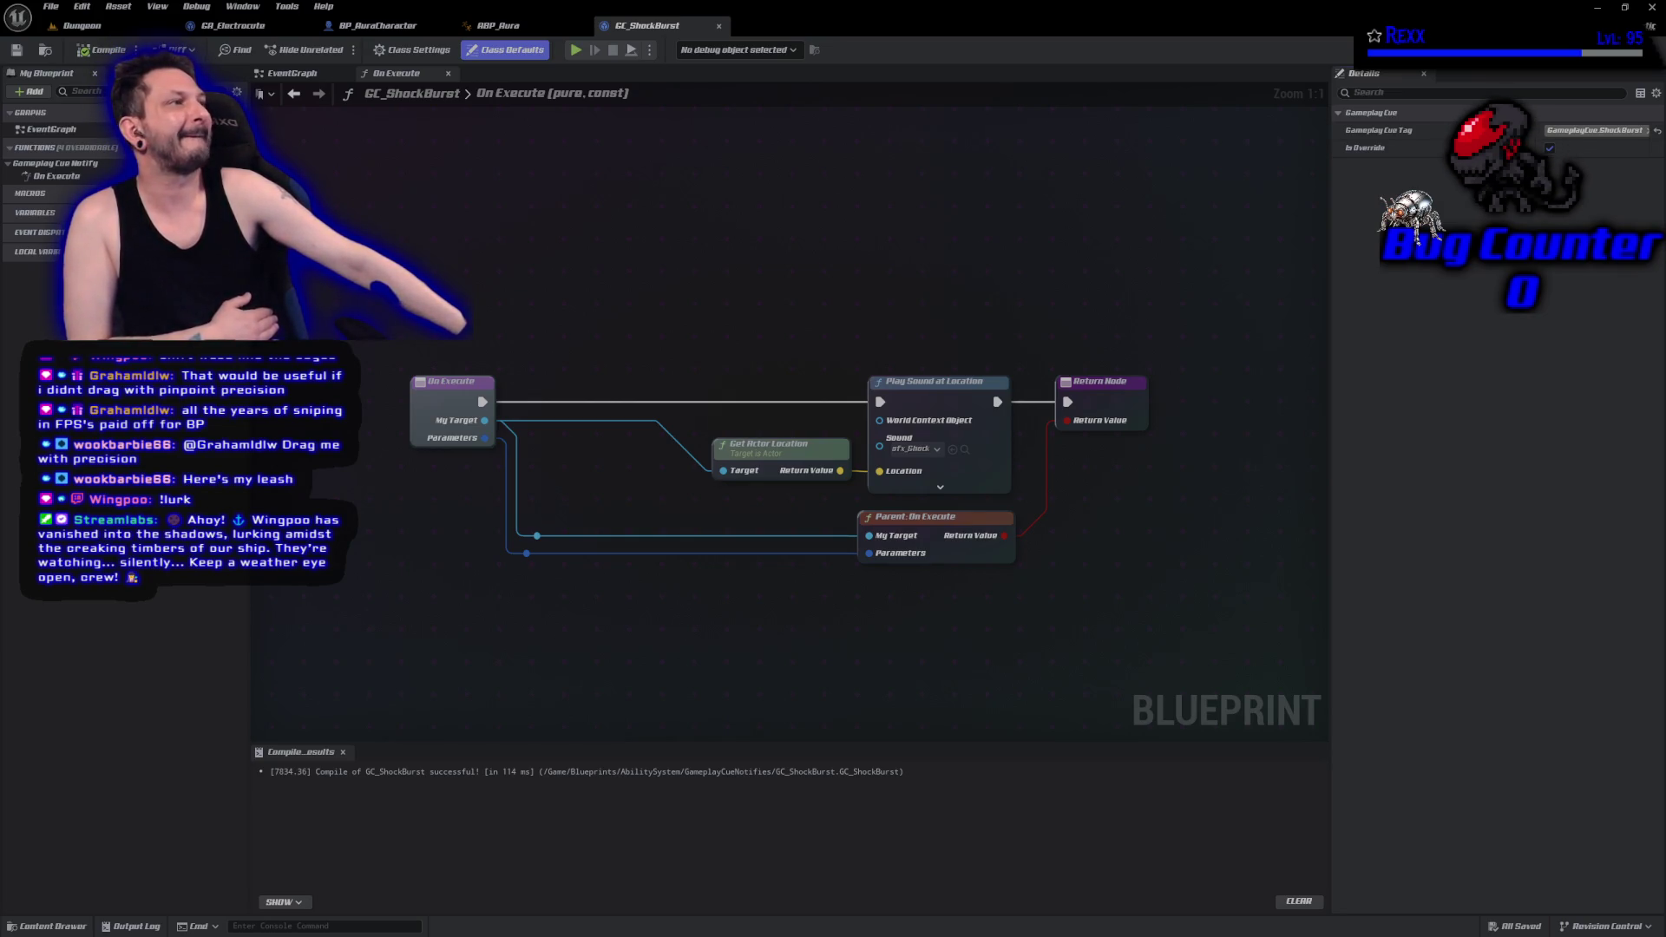
Switch to the GA_Electrocute ability graph.
click(244, 31)
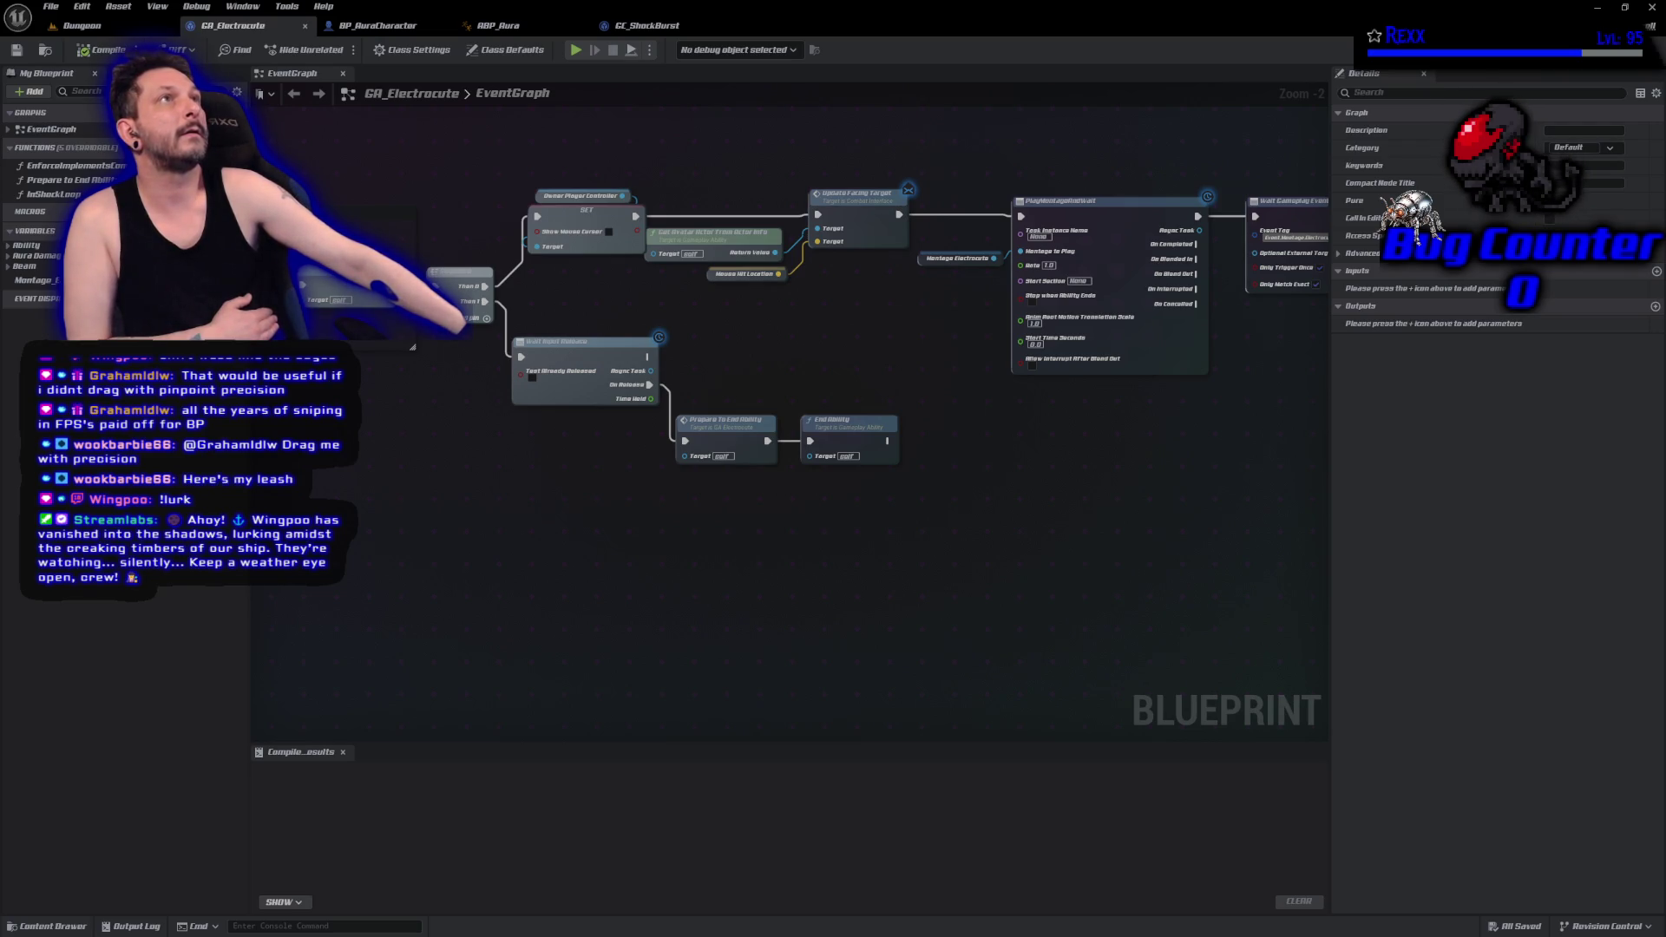
Shift the PlayMontageAndWait and Wait Gameplay Event nodes slightly to the right.
drag(875, 280, 522, 245)
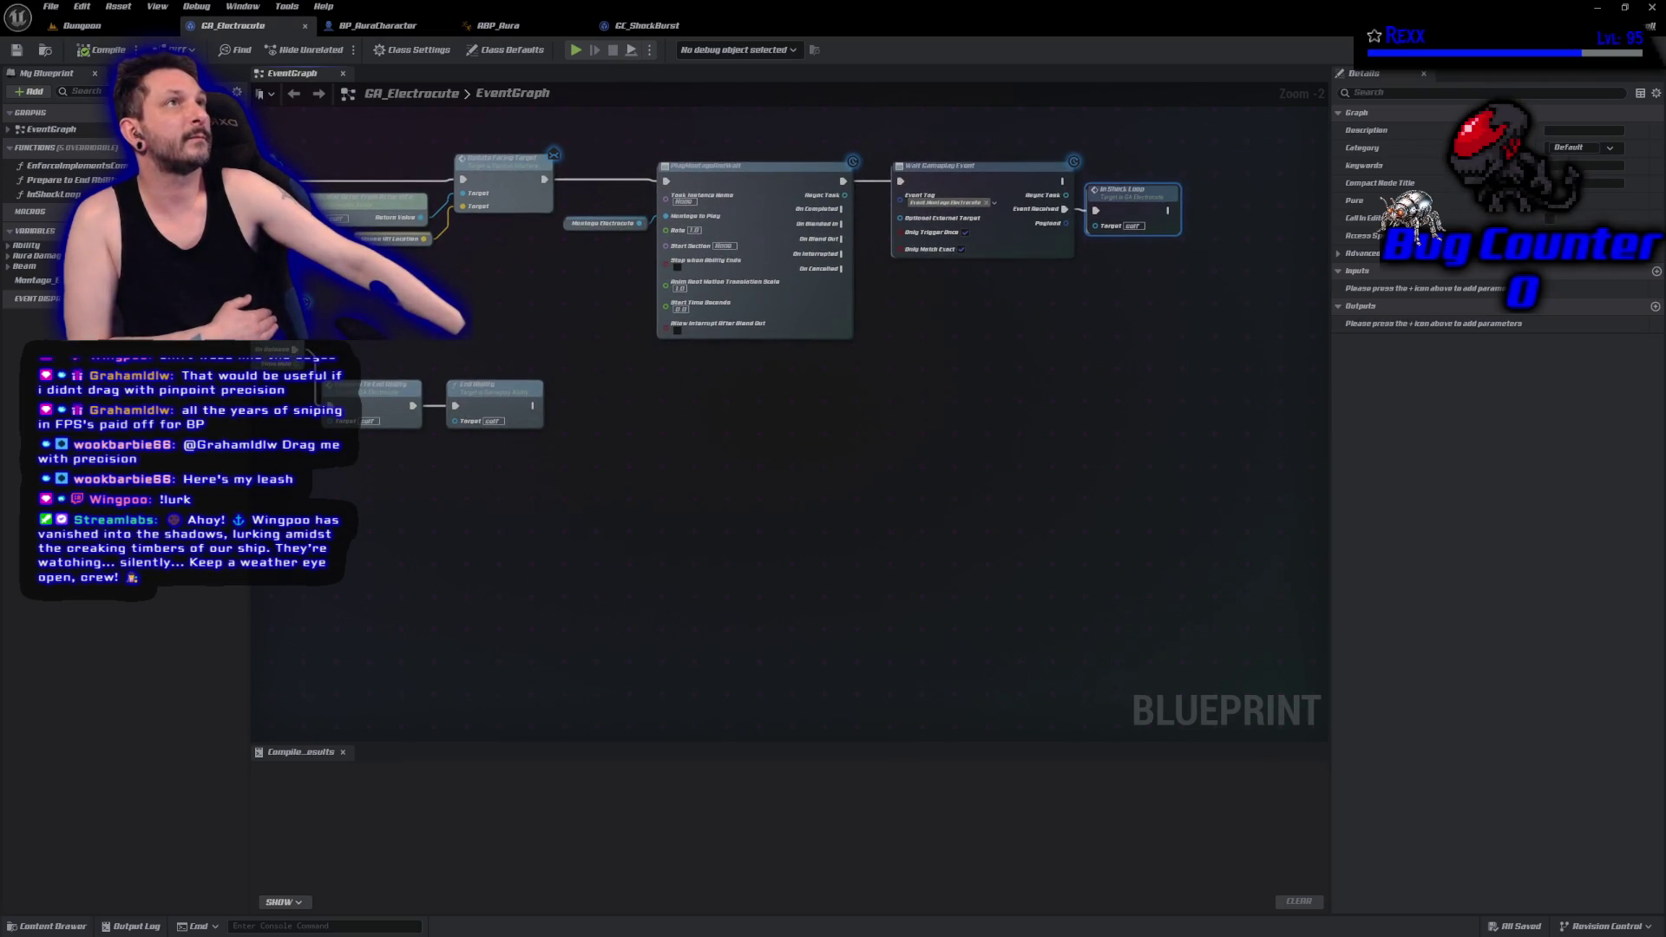
drag(604, 133, 1126, 371)
drag(849, 165, 1075, 144)
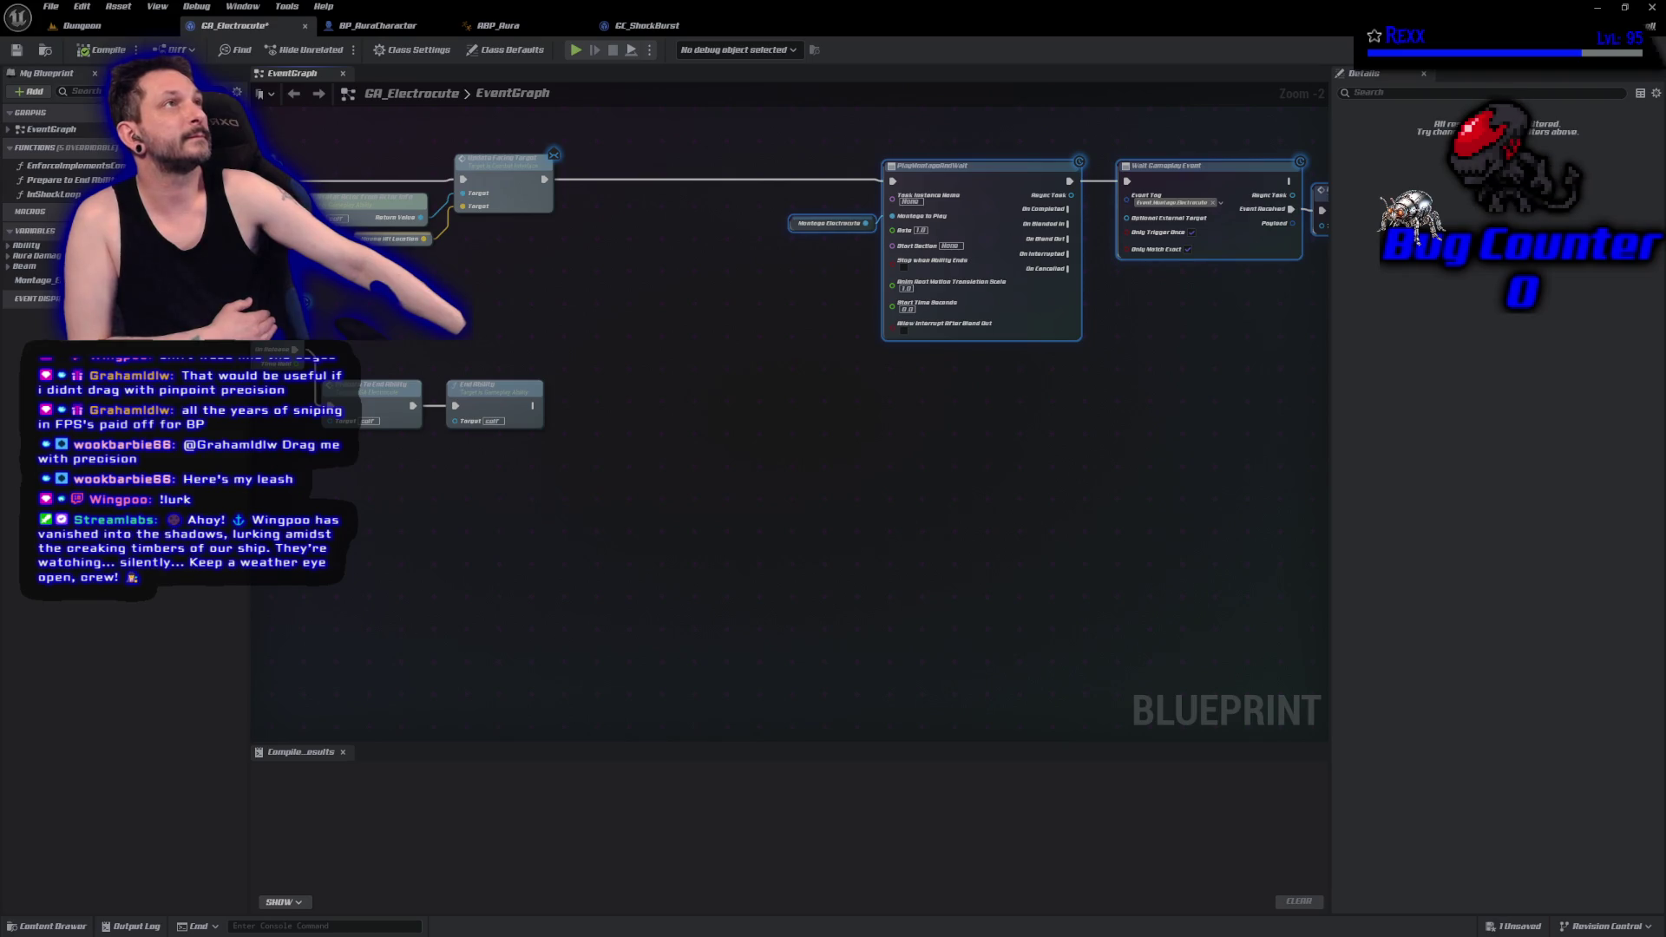
Pull a new connection from Update Facing Target's execution output.
drag(544, 179, 651, 189)
click(587, 258)
drag(544, 179, 590, 187)
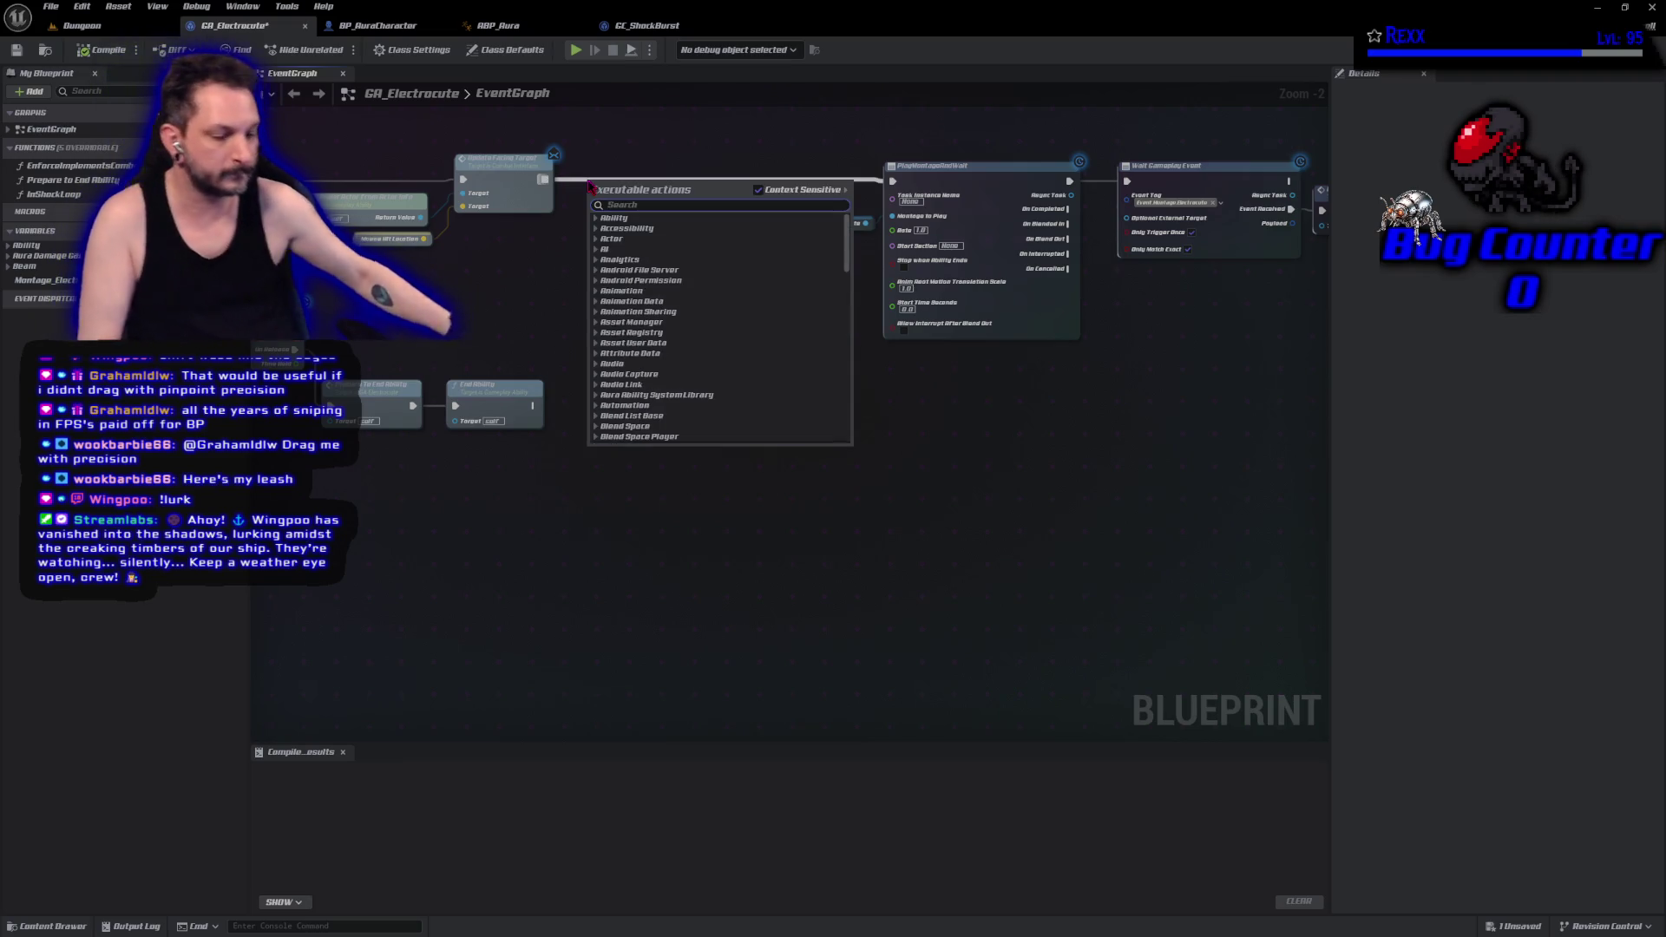
Insert an Execute GameplayCue On Owner node after Update Facing Target and straighten its wire.
text(execute game)
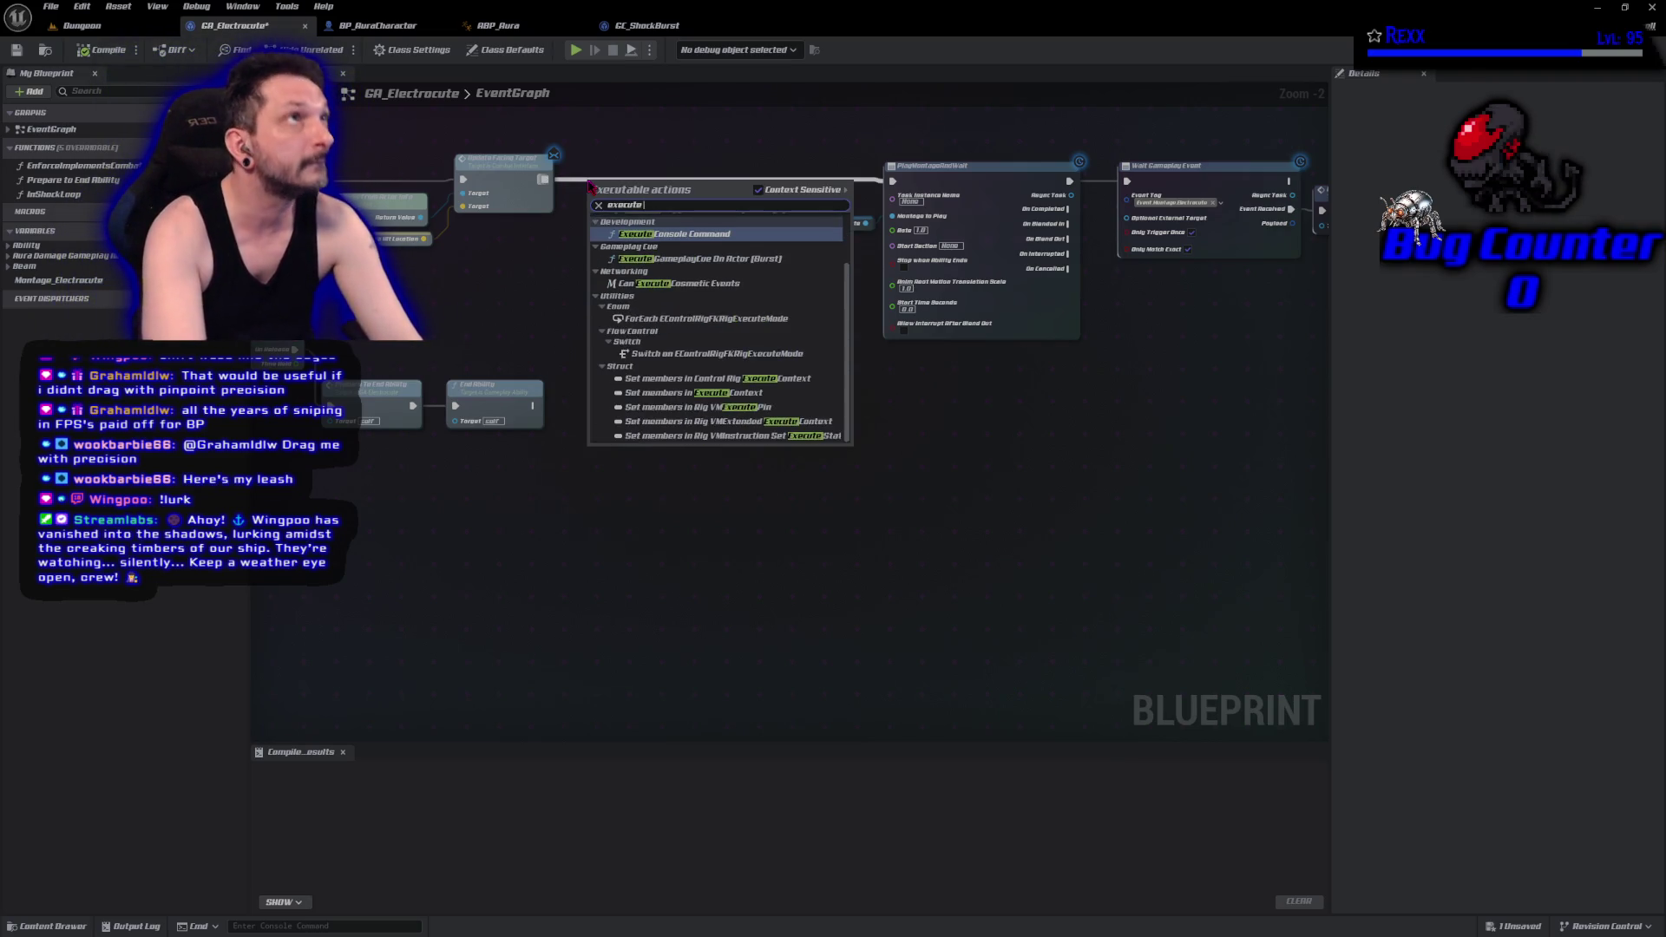
key(Up)
key(Up)
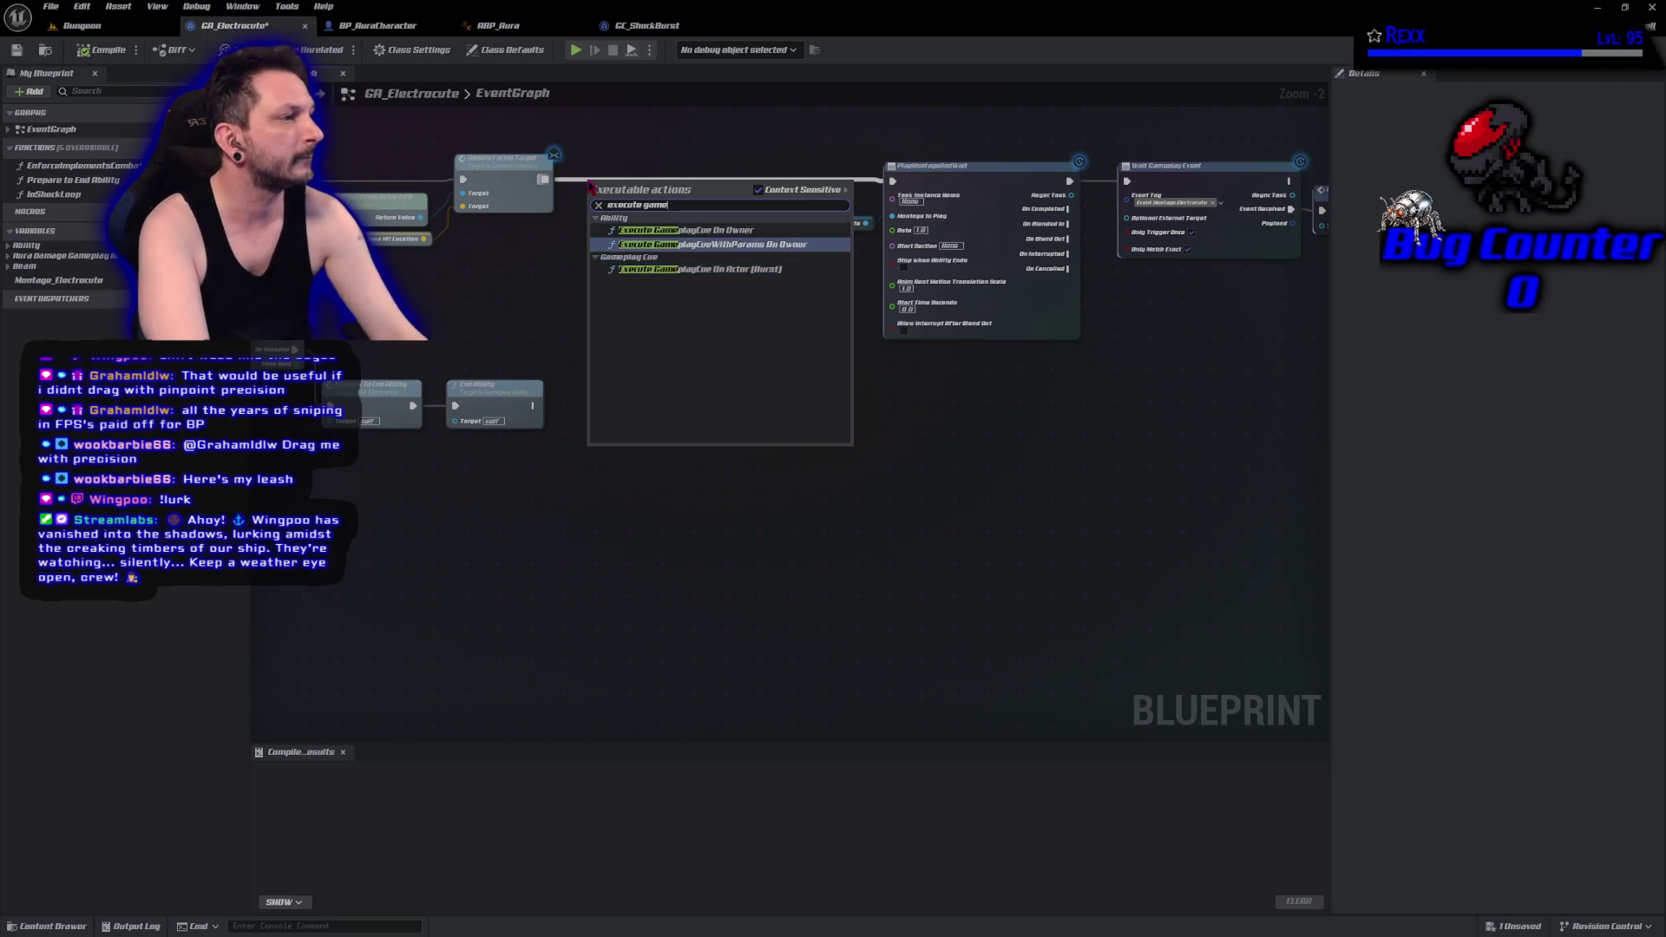
key(Return)
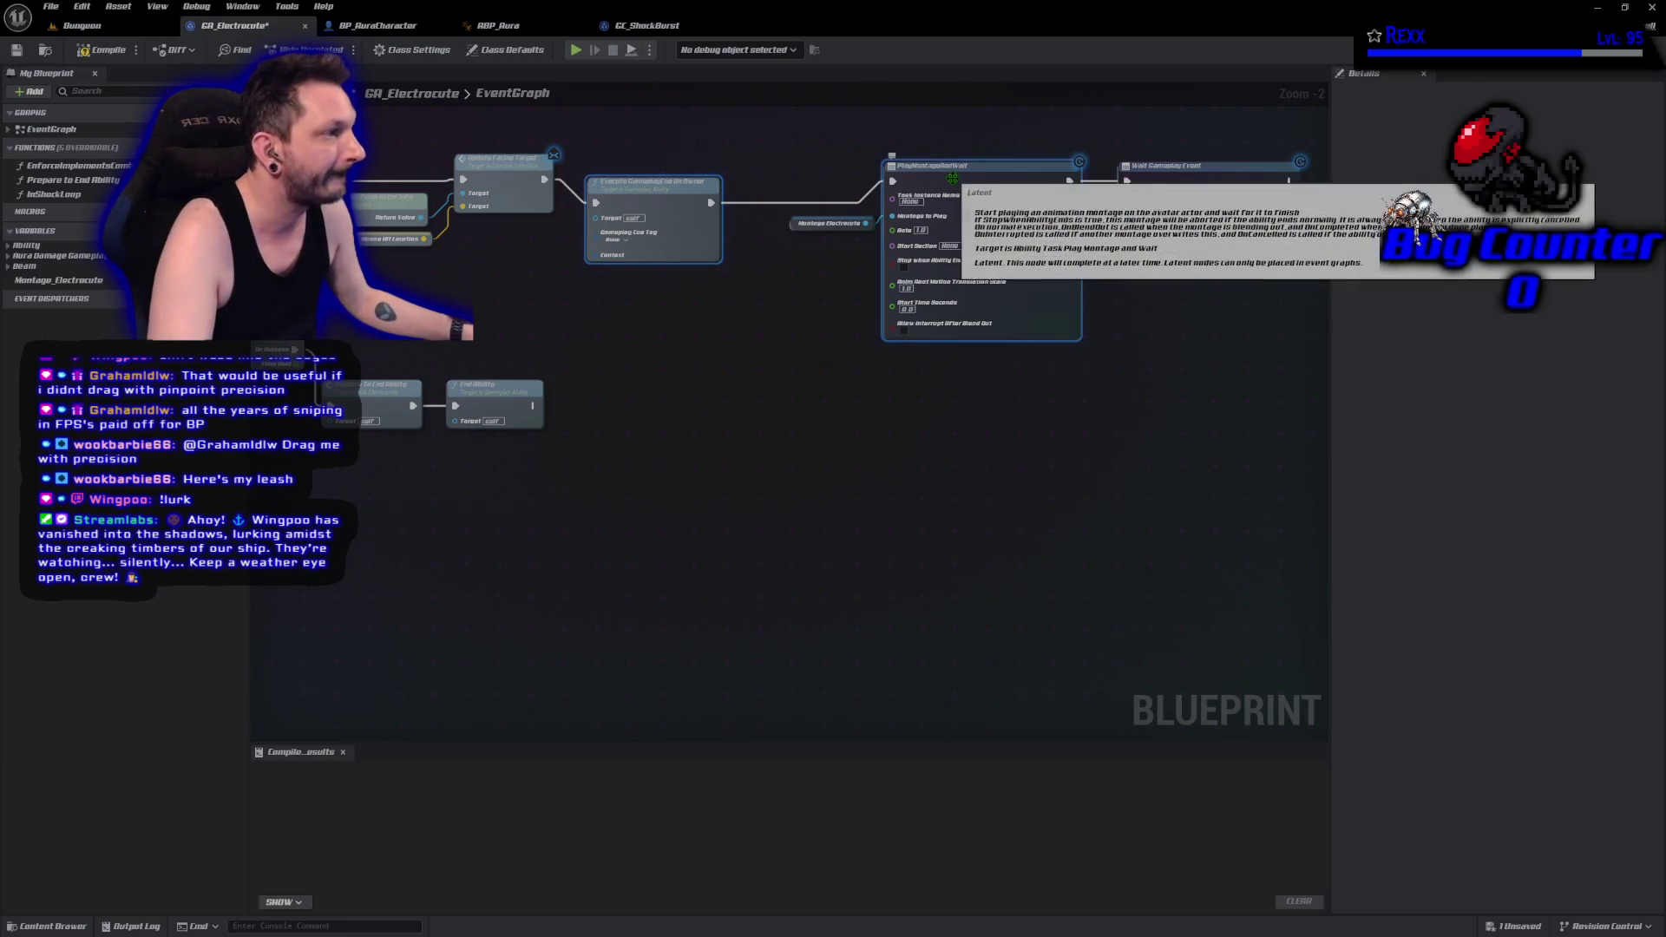
key(q)
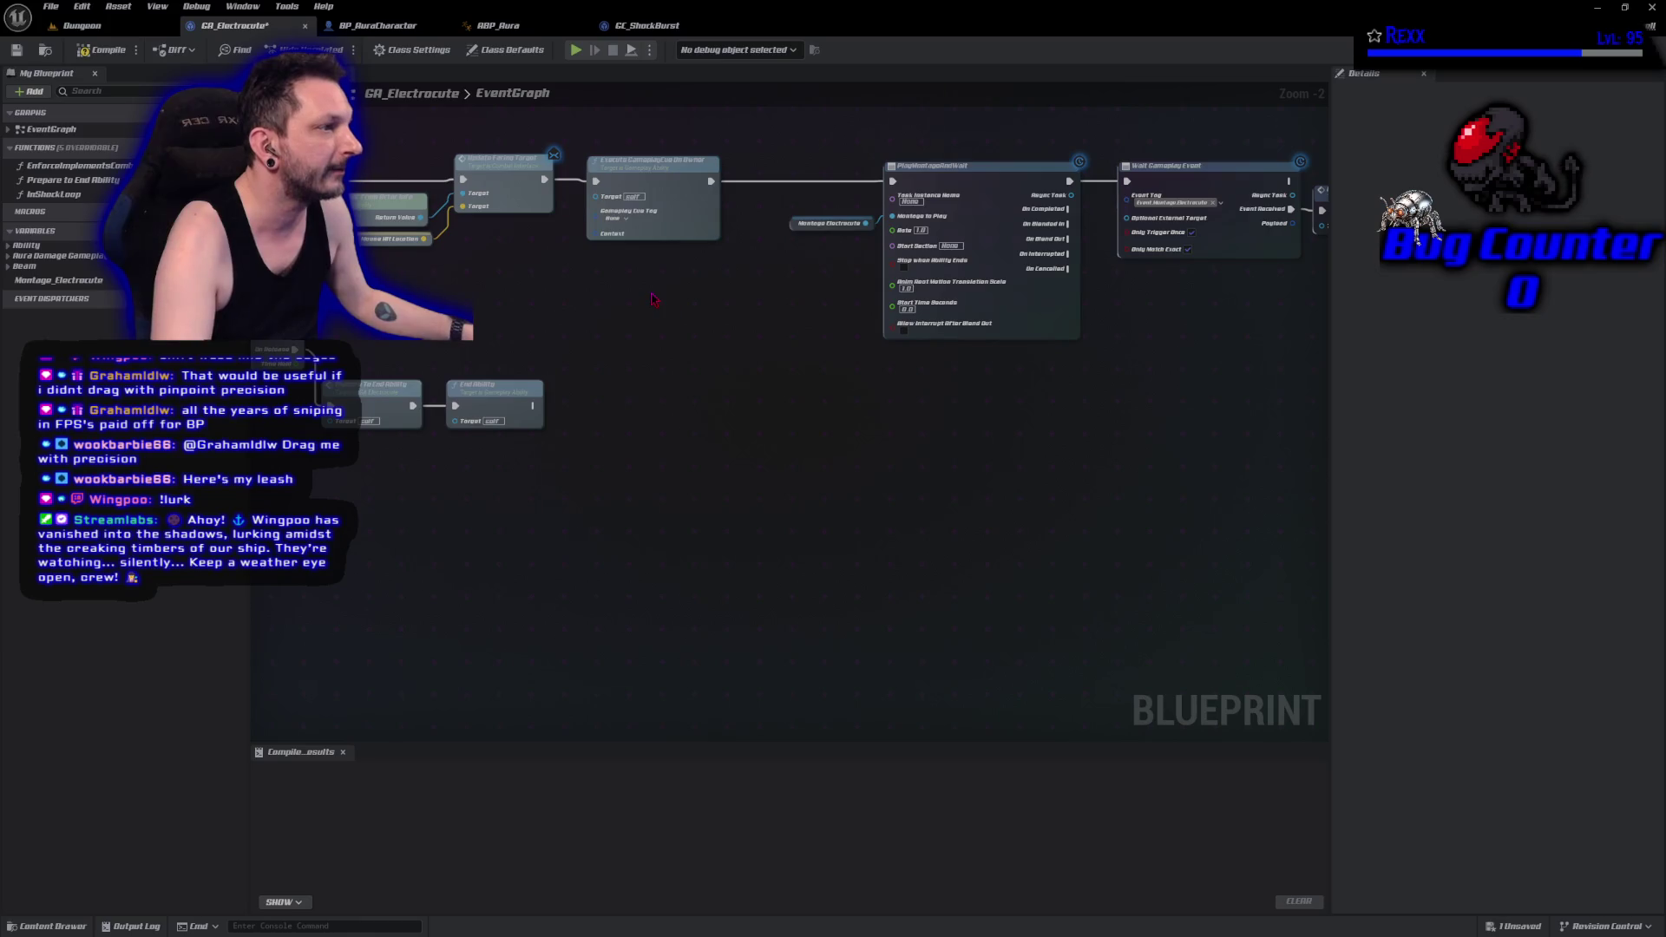
scroll(660, 173, up, 2)
drag(703, 328, 522, 400)
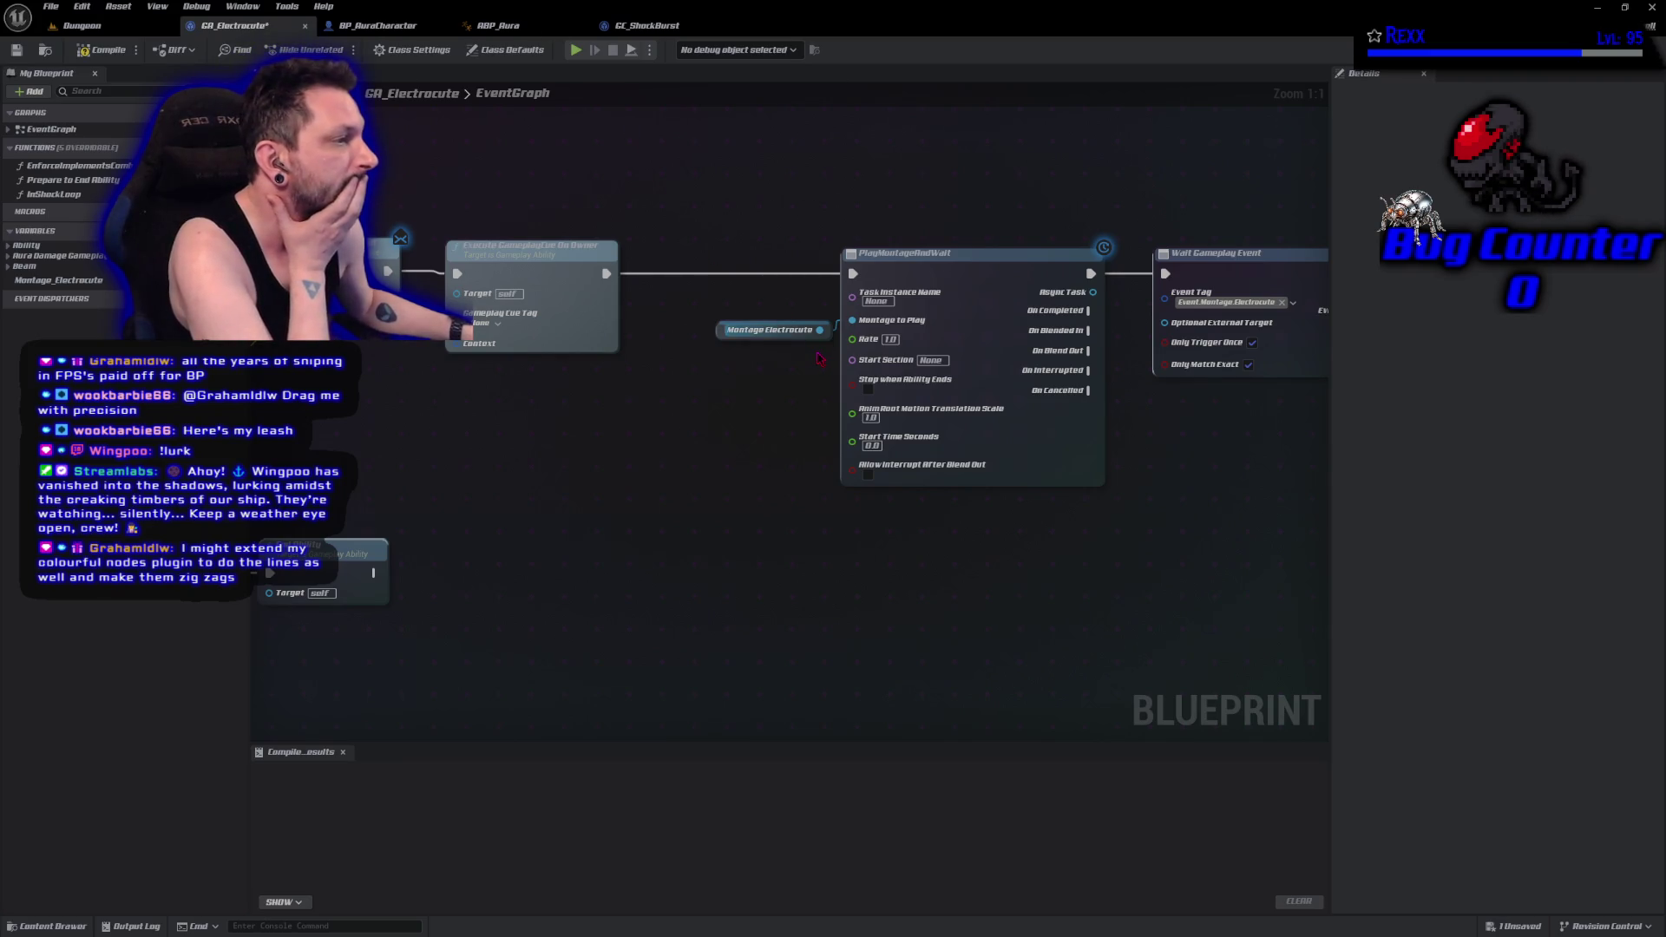
Set the cue node's Gameplay Cue Tag to GameplayCue.ShockBurst.
click(484, 322)
click(496, 435)
drag(383, 277, 585, 268)
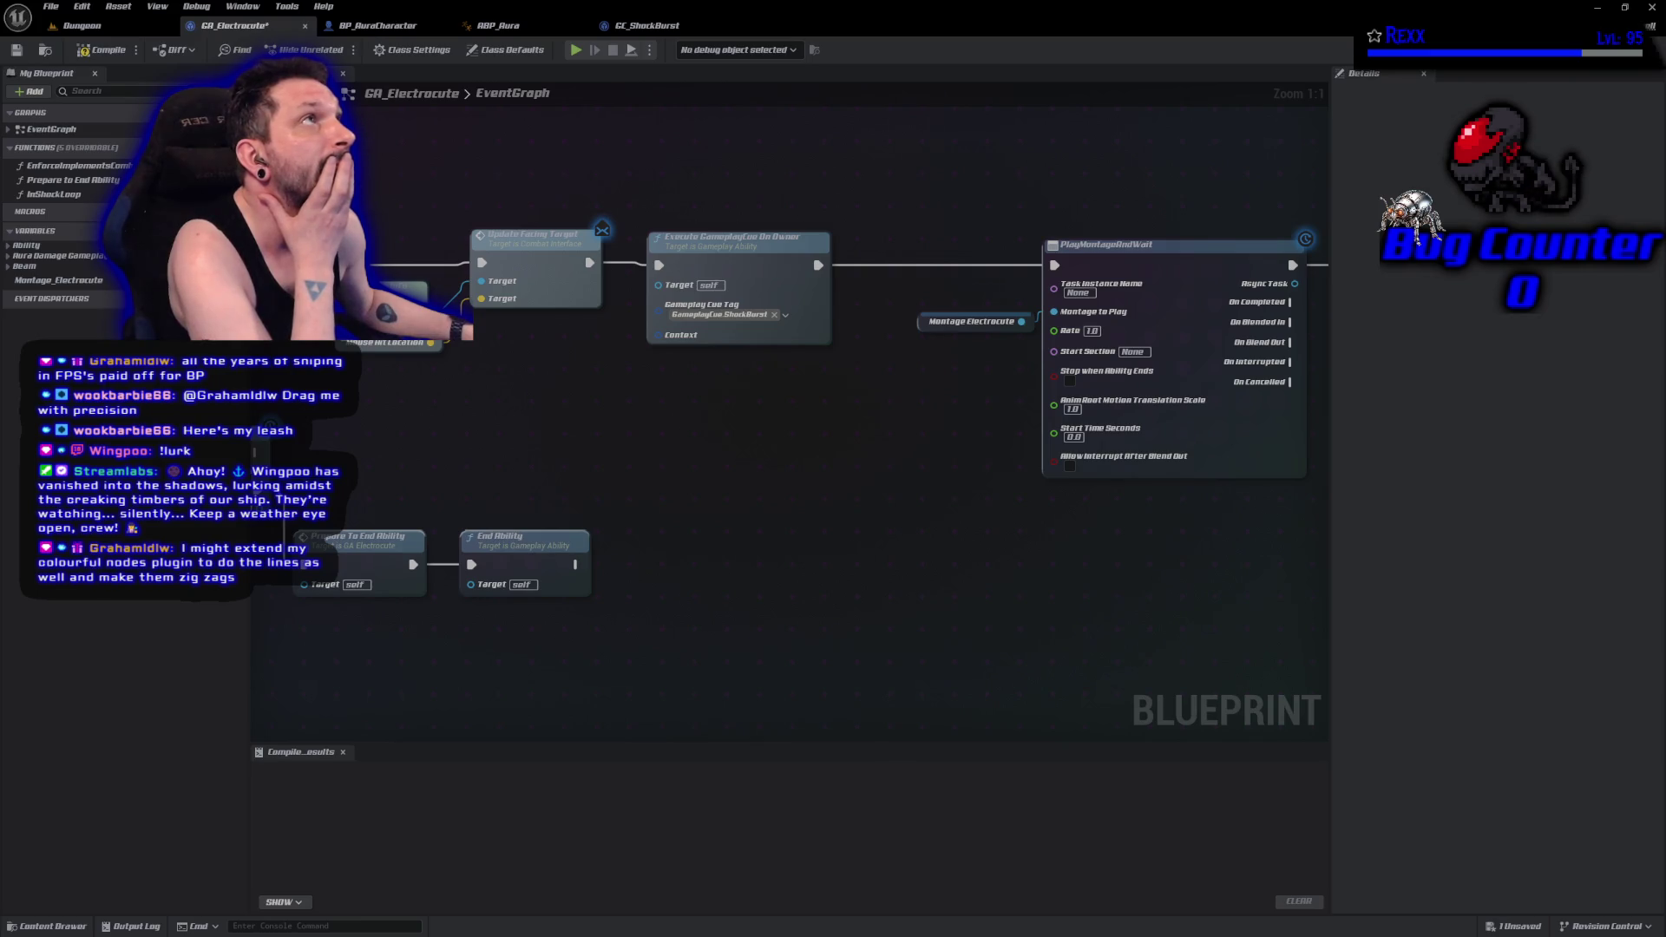
key(F7)
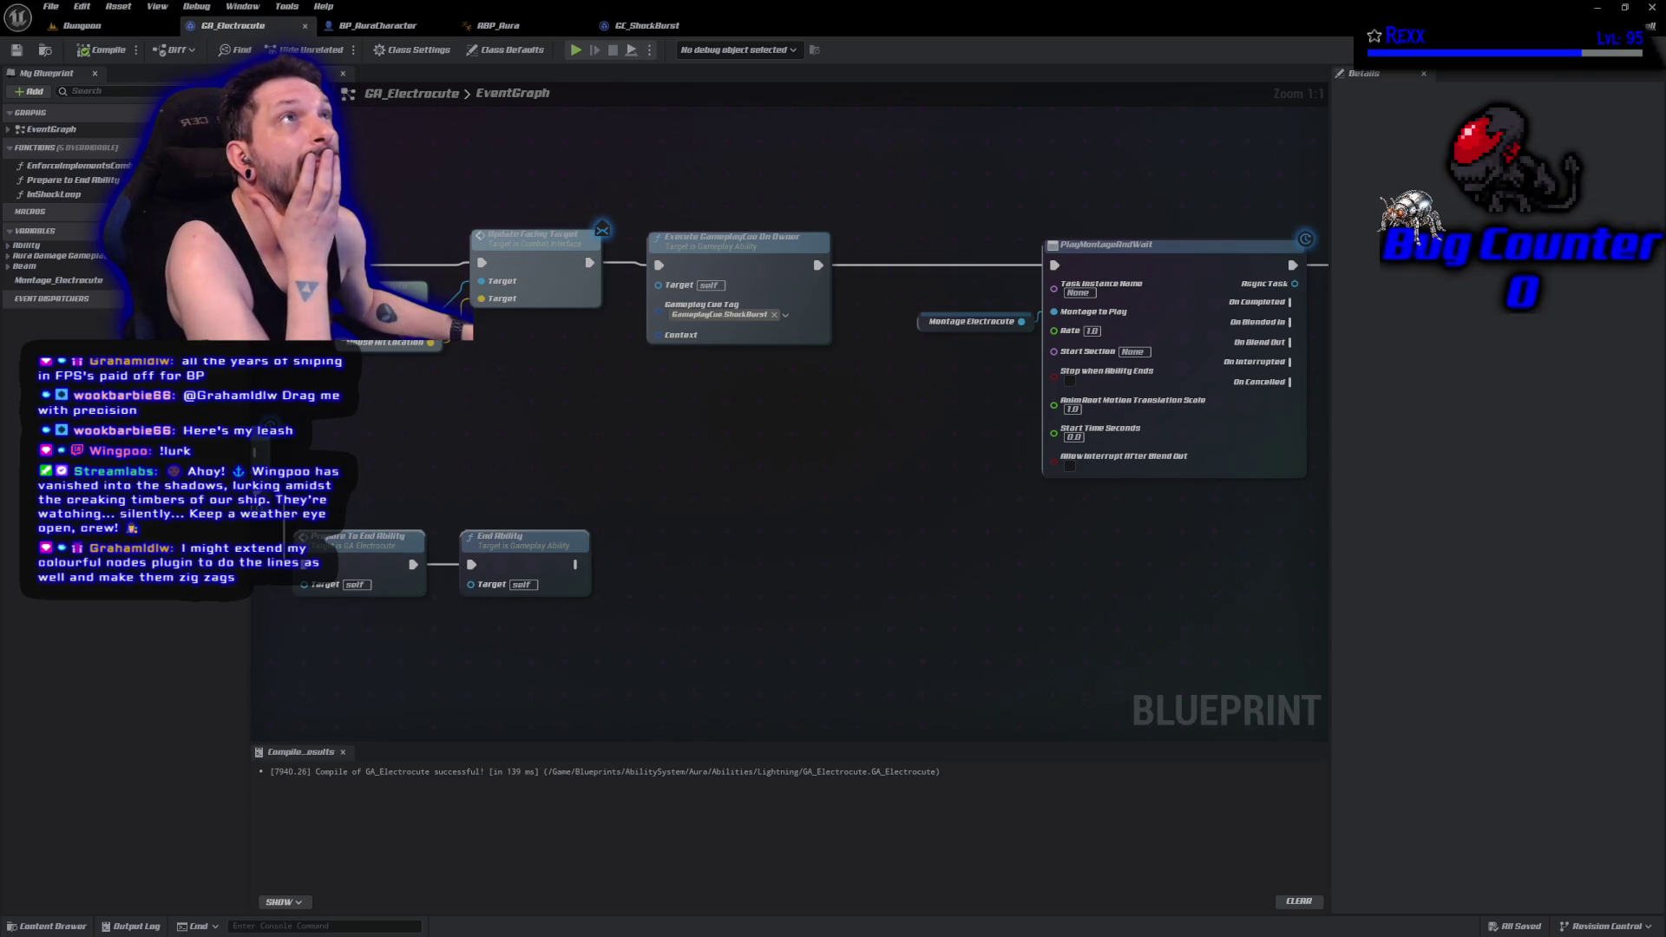
click(83, 26)
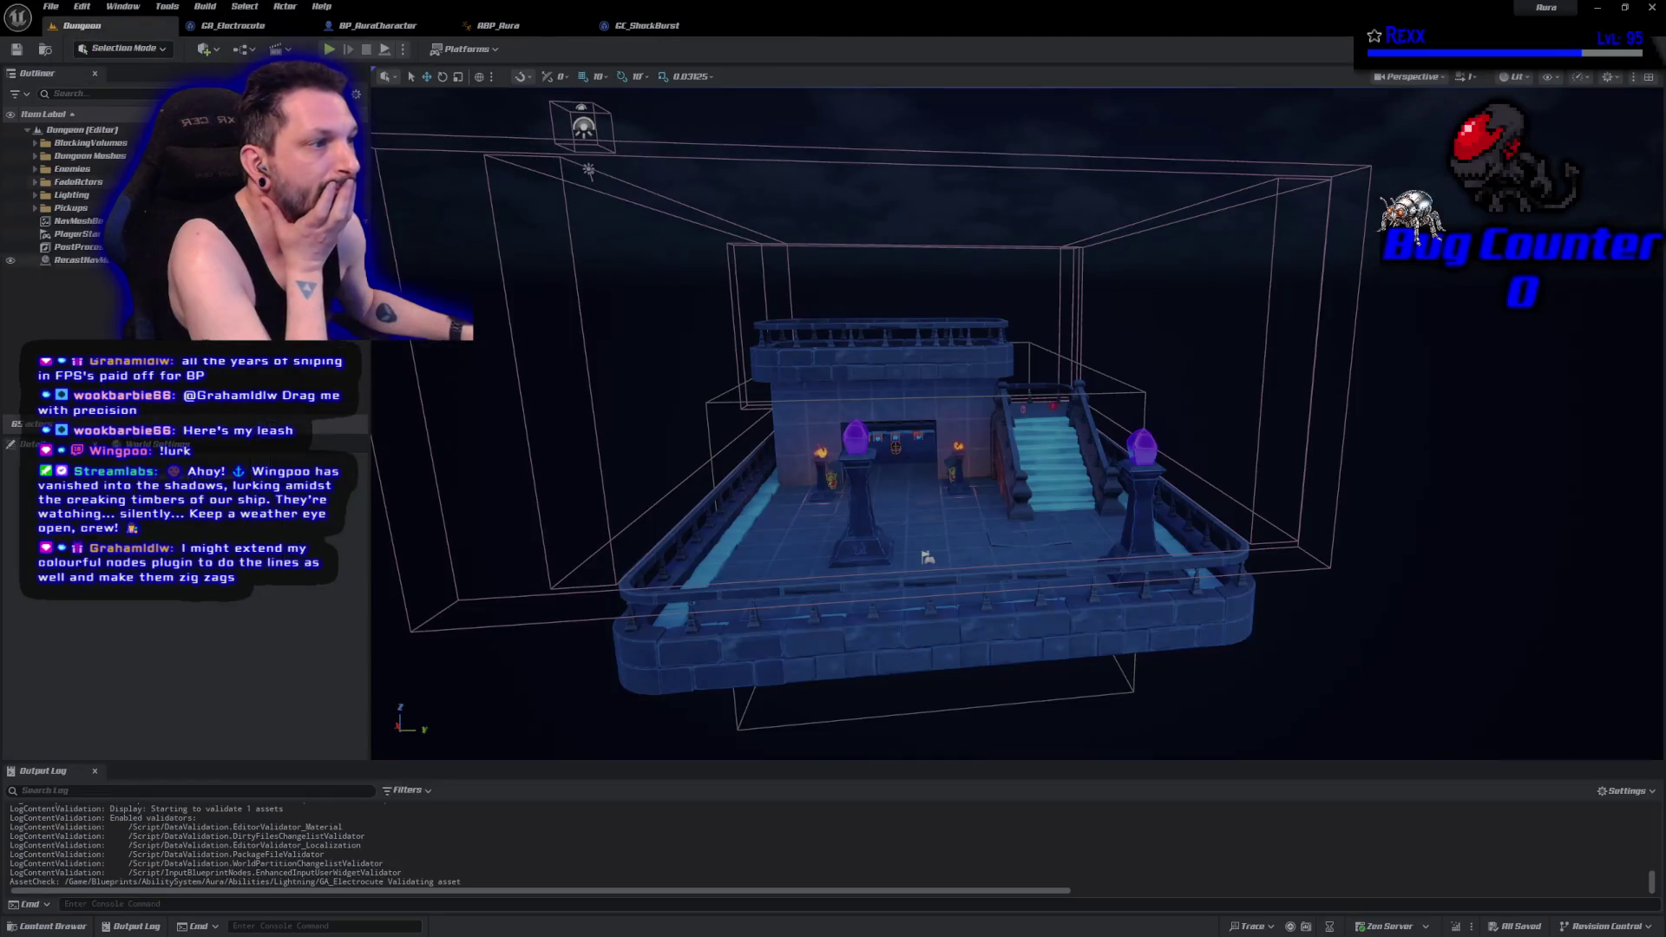
key(alt+p)
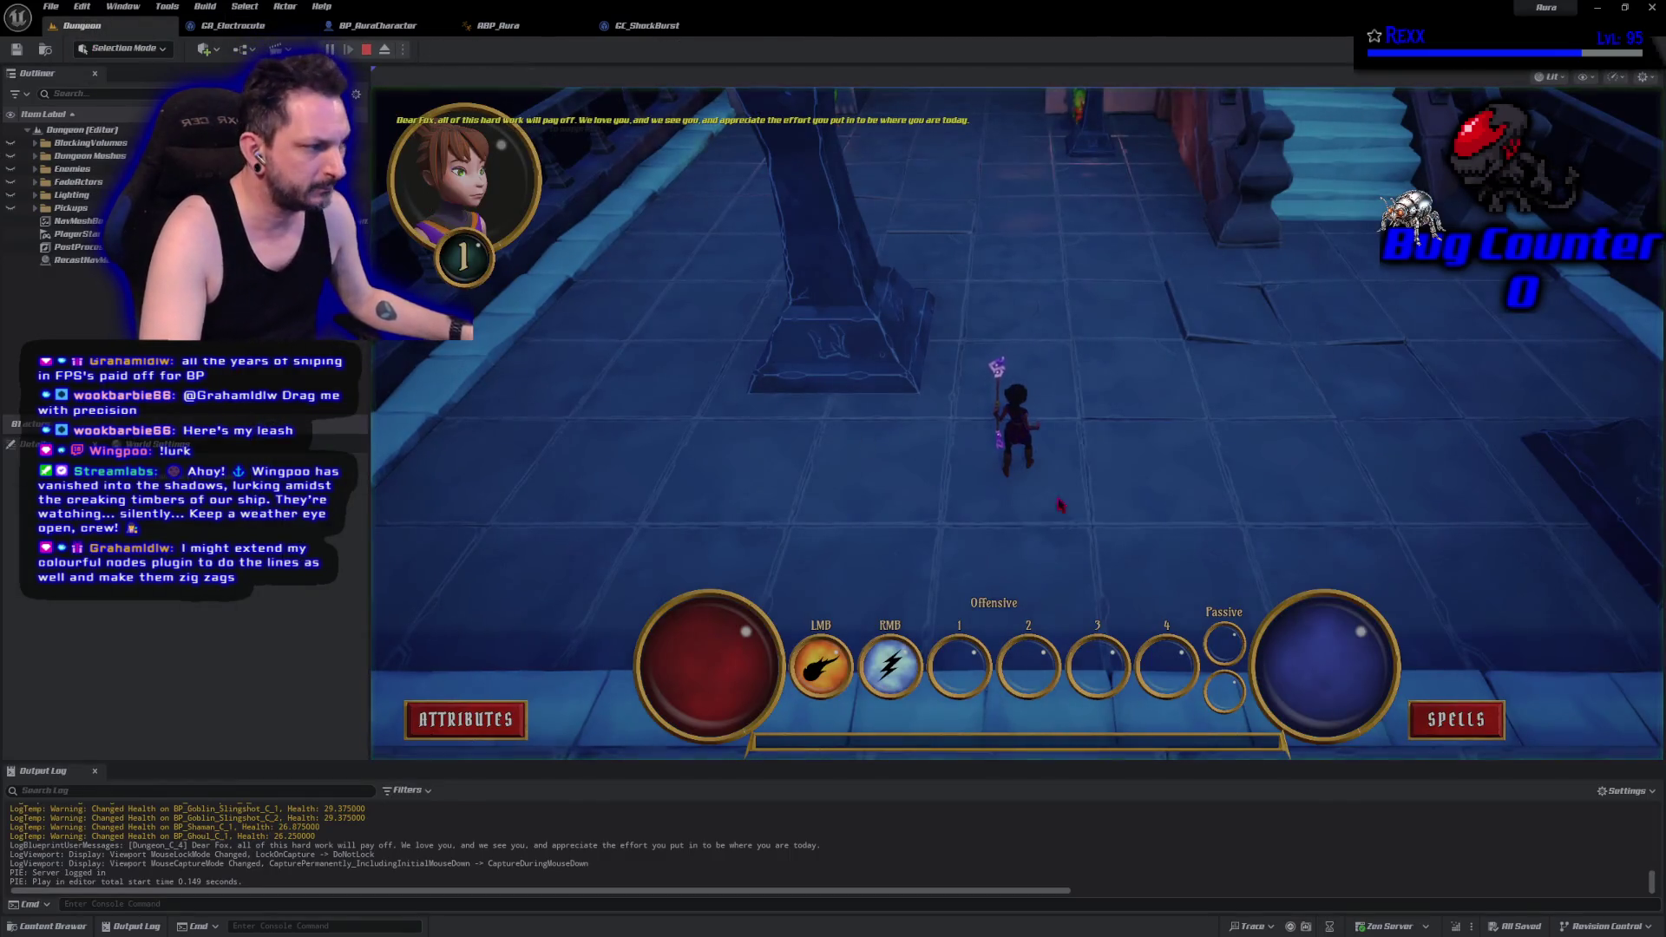
click(1217, 498)
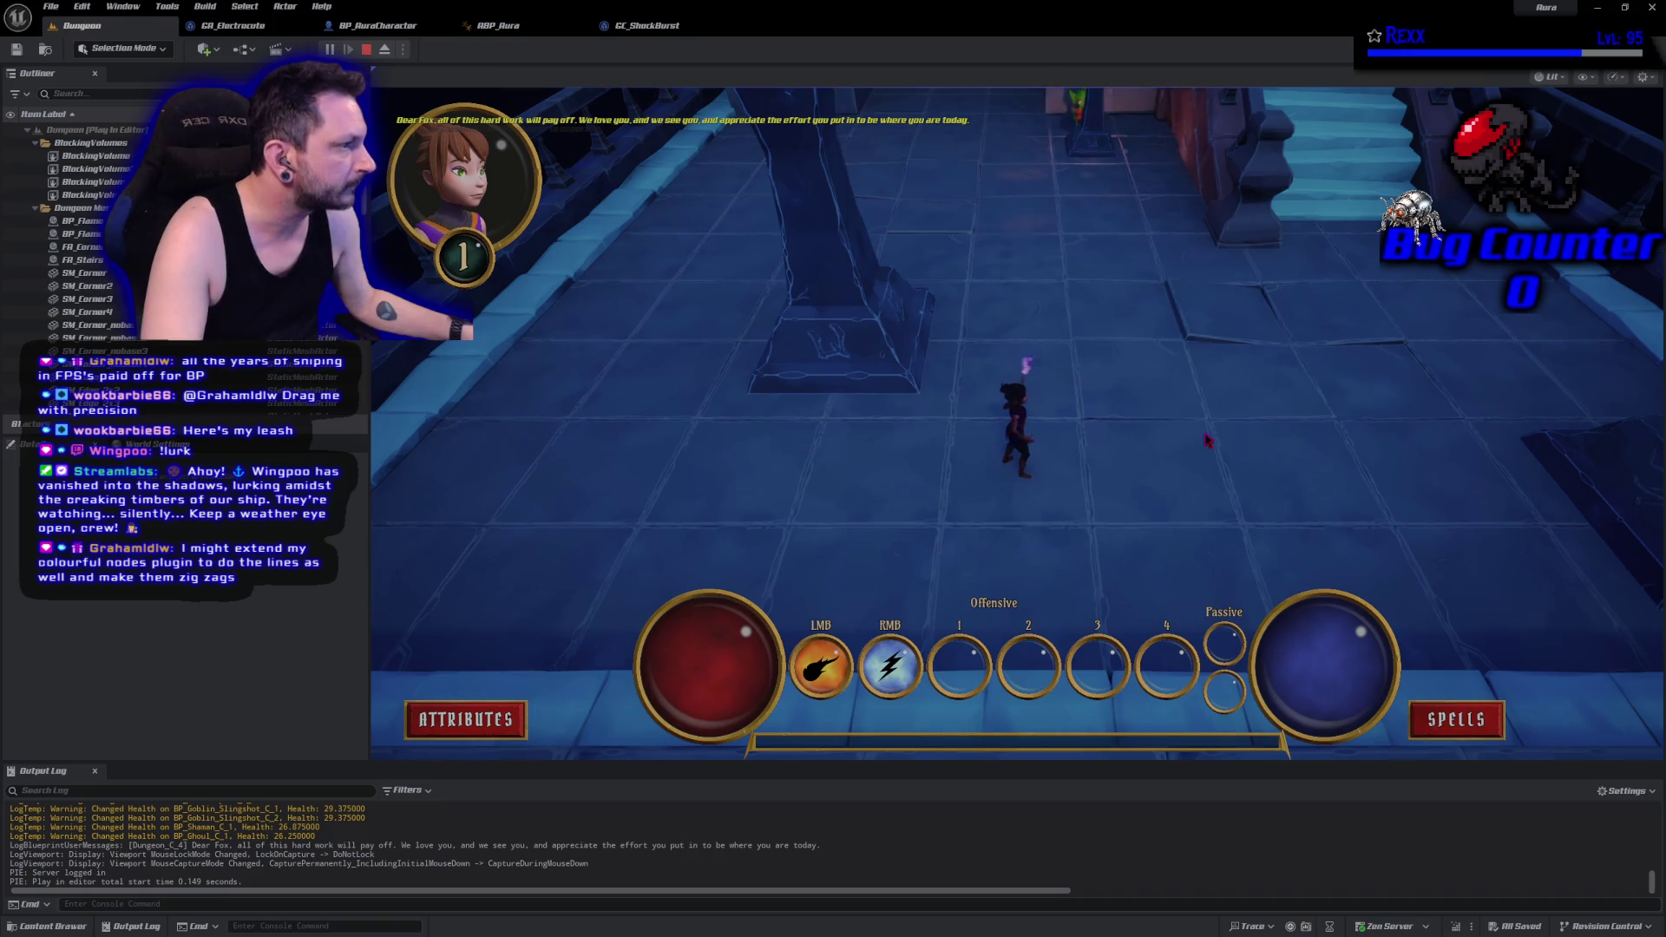
key(shift+F1)
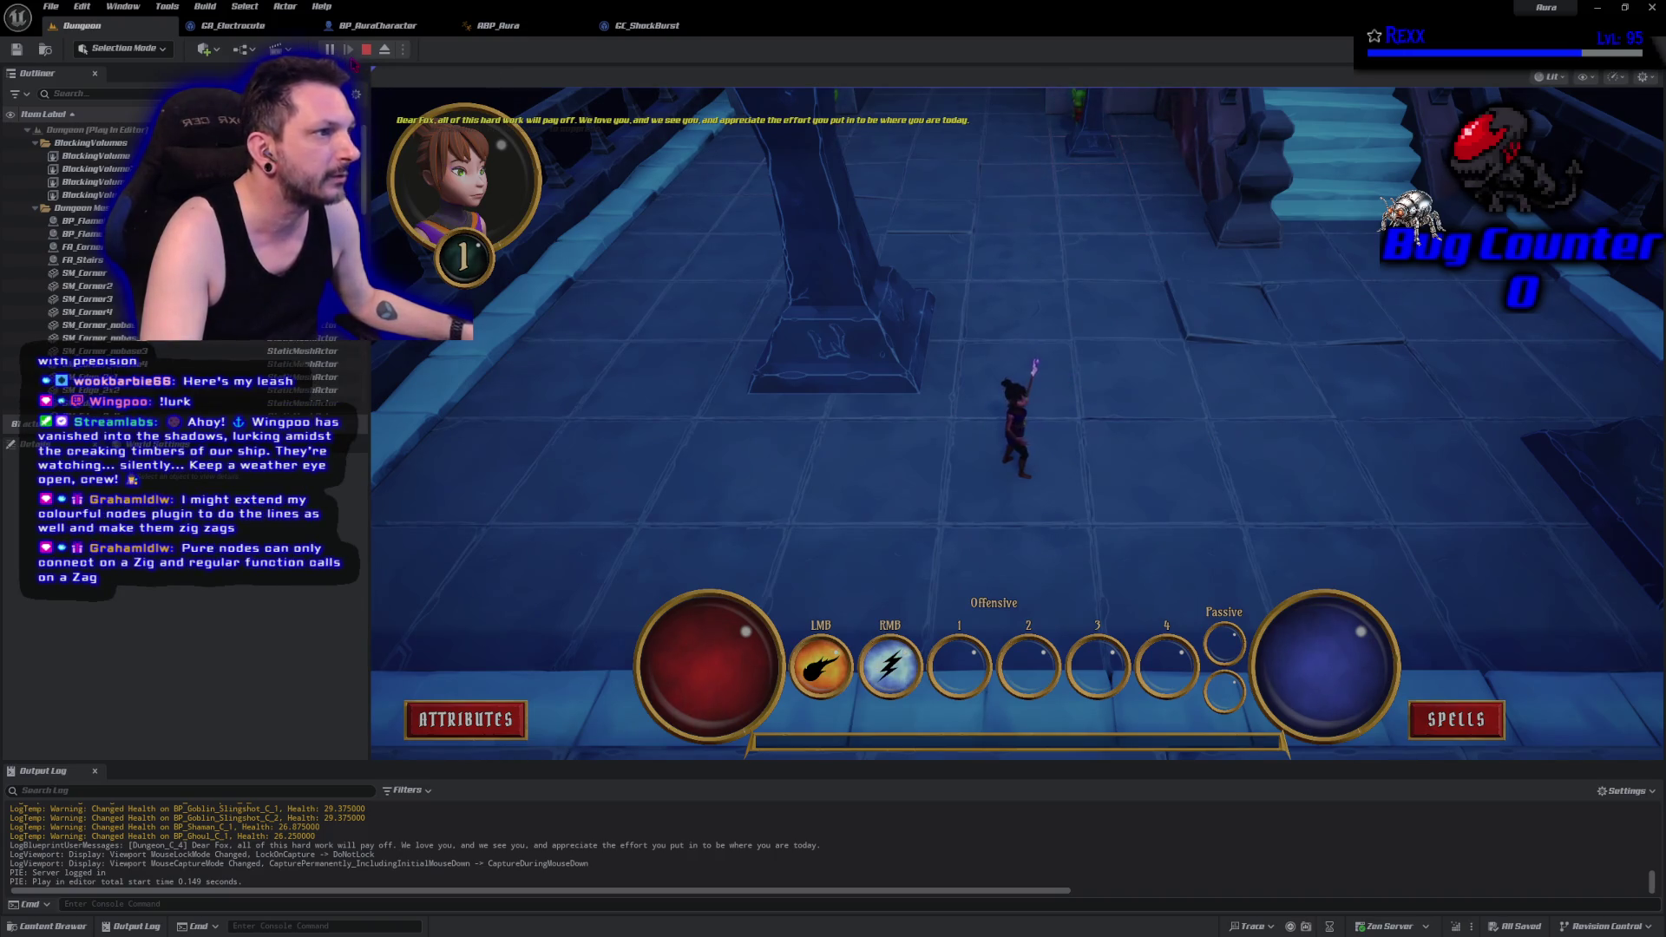
click(367, 50)
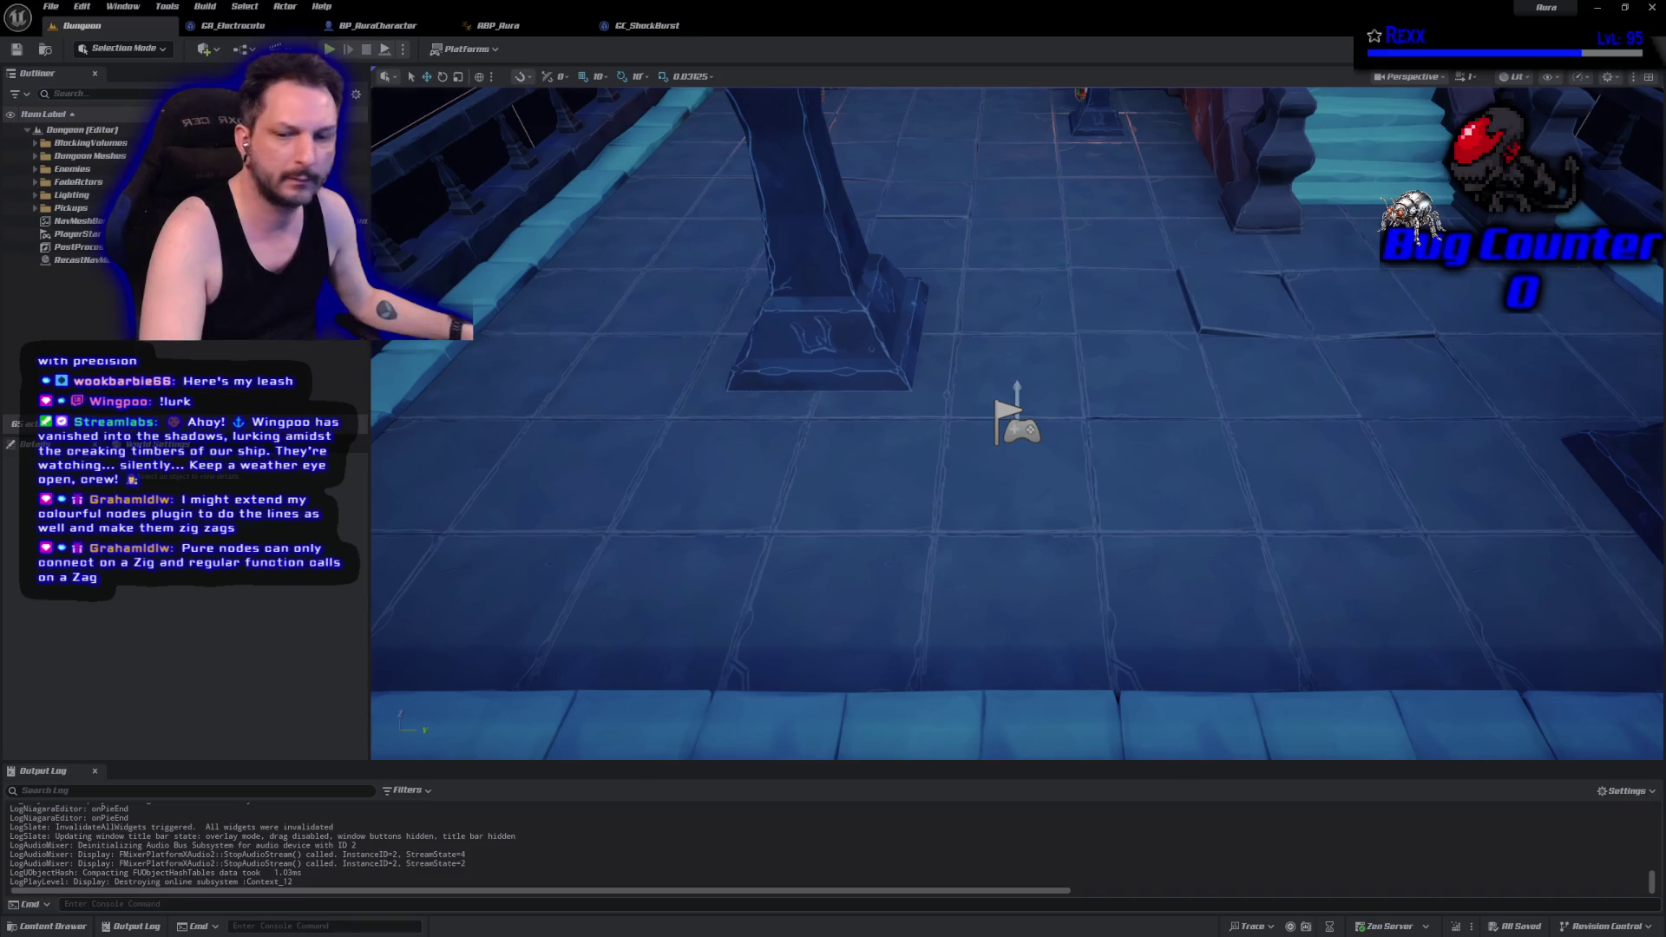
key(alt+p)
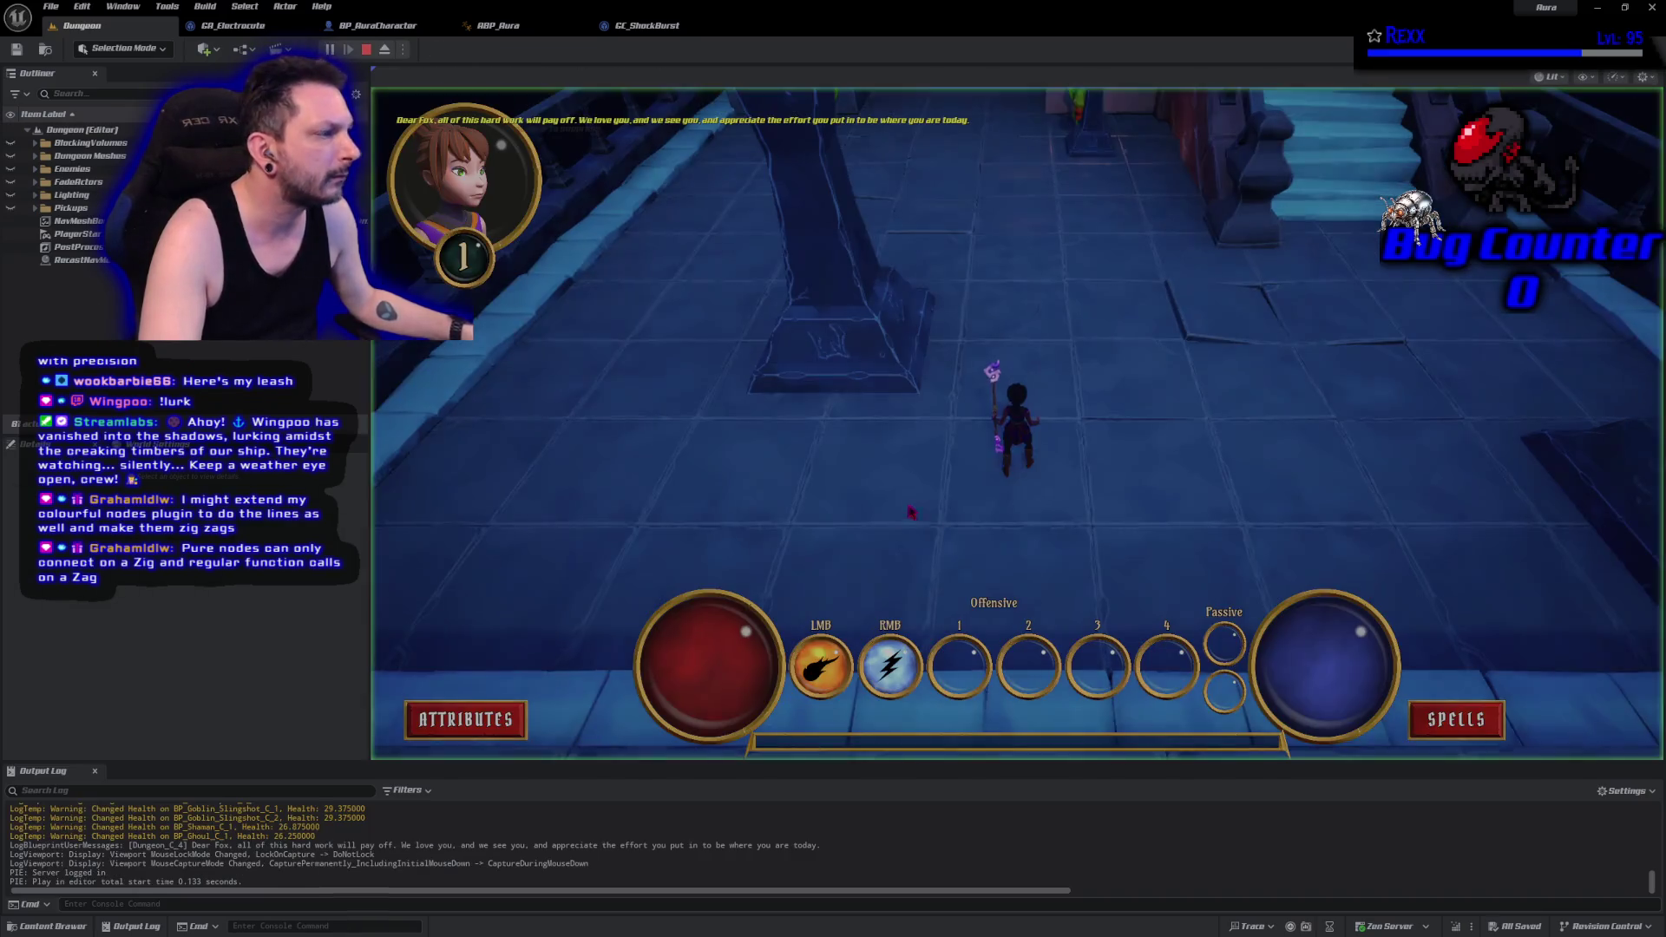
key(shift+F1)
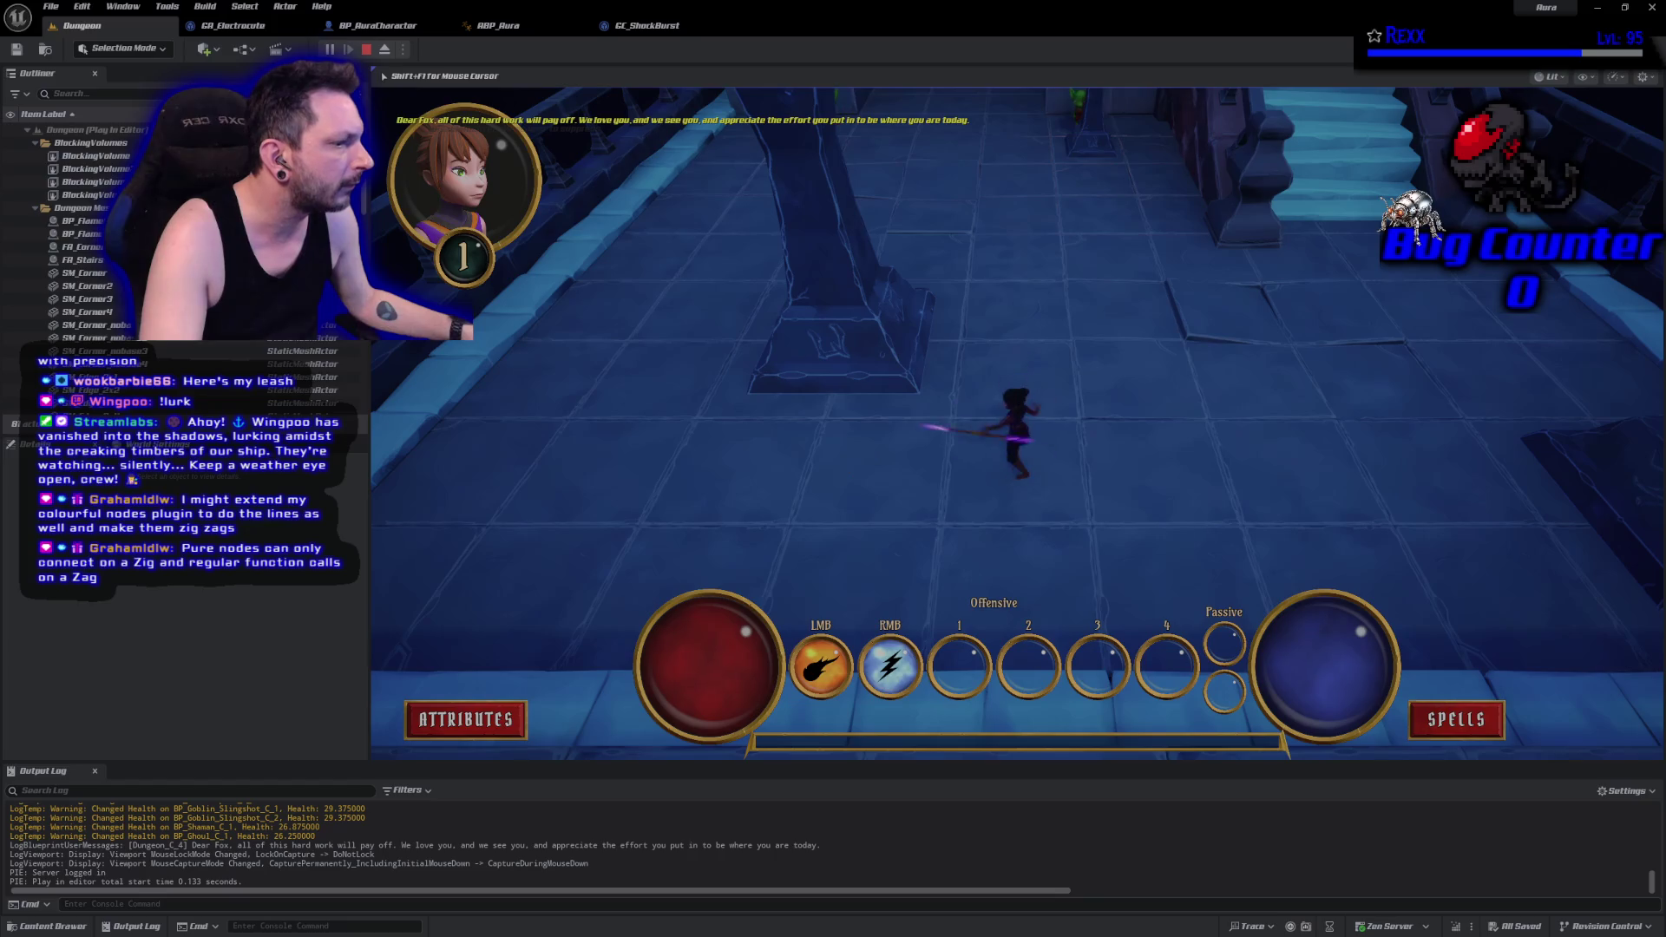
click(842, 464)
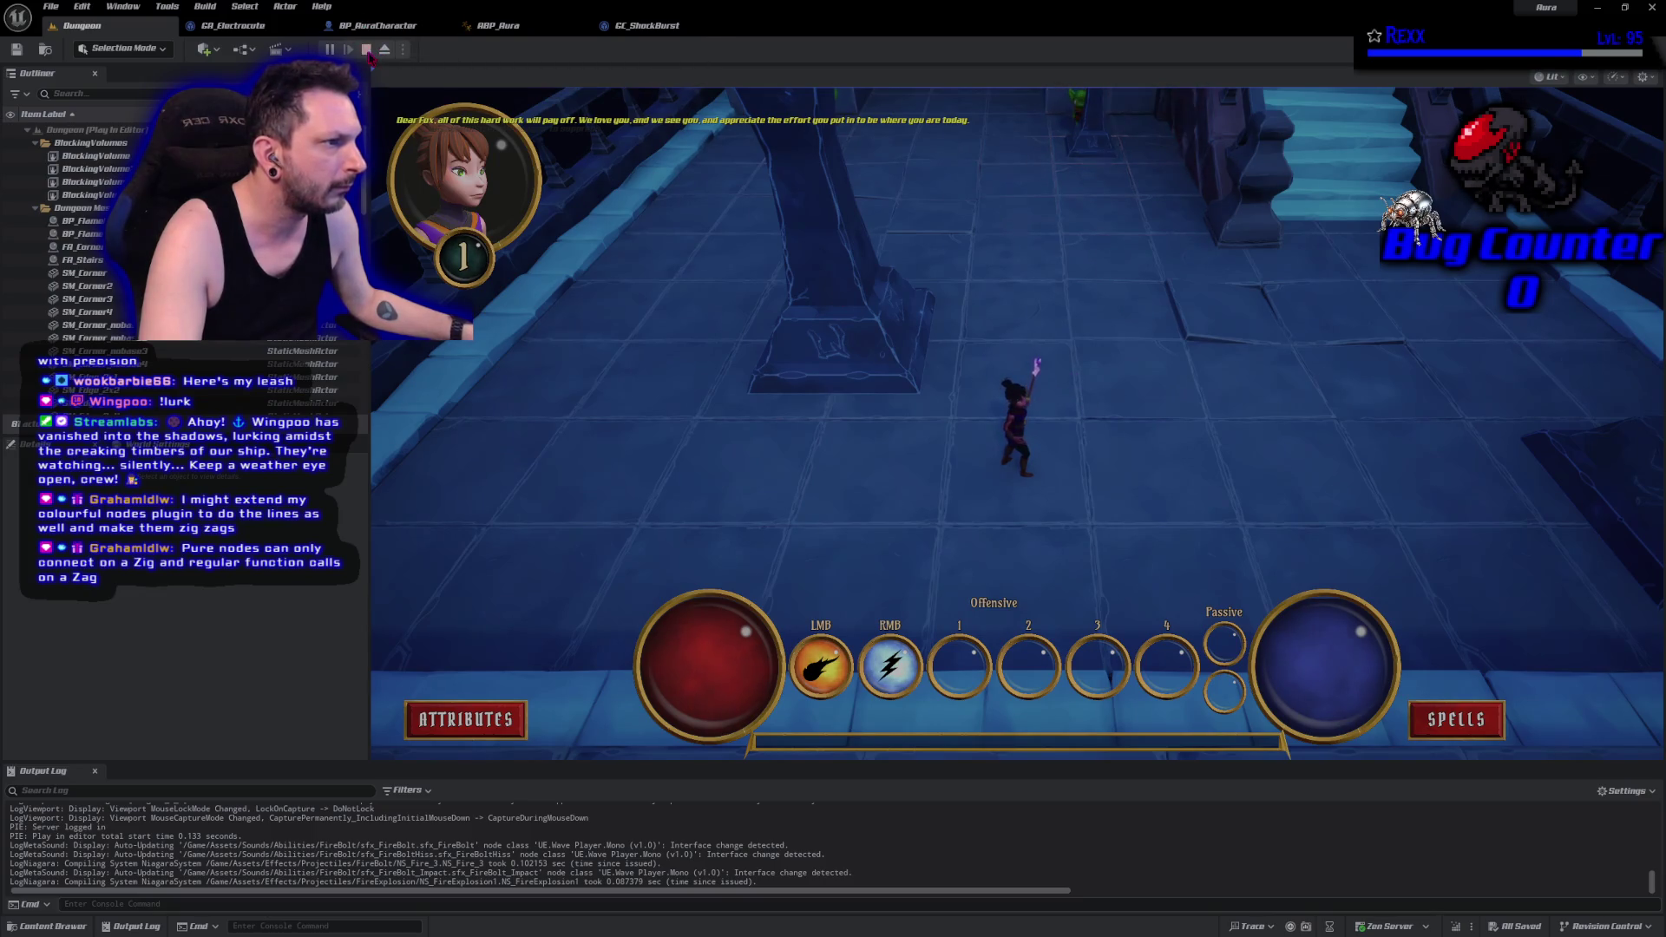
click(366, 49)
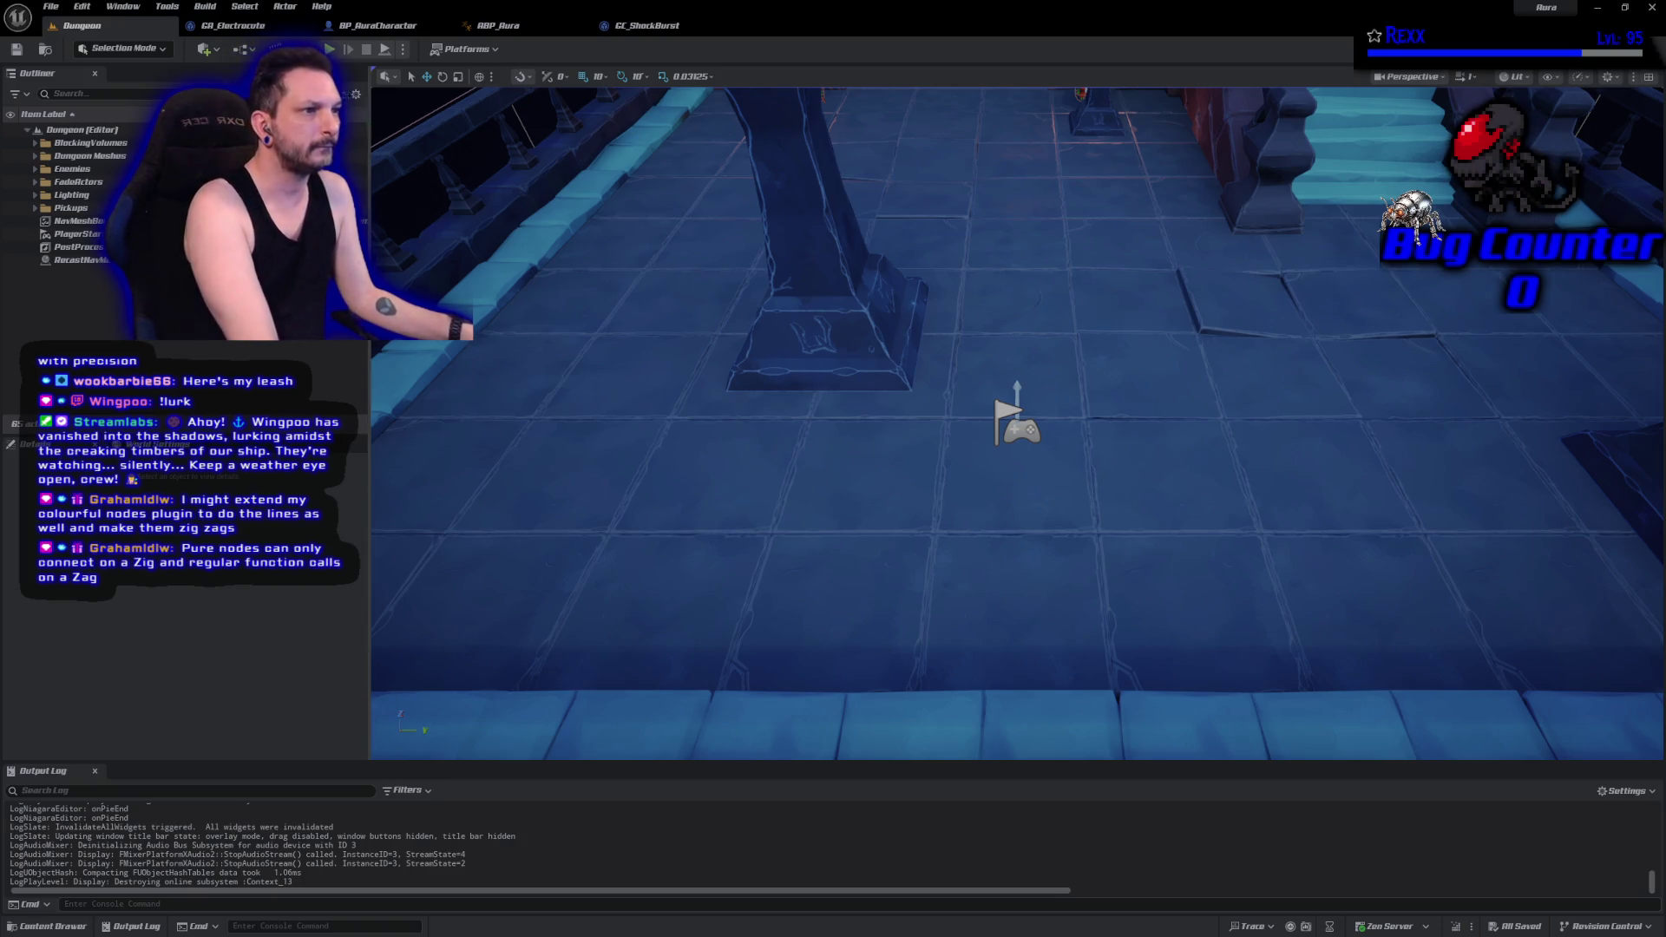
key(alt+p)
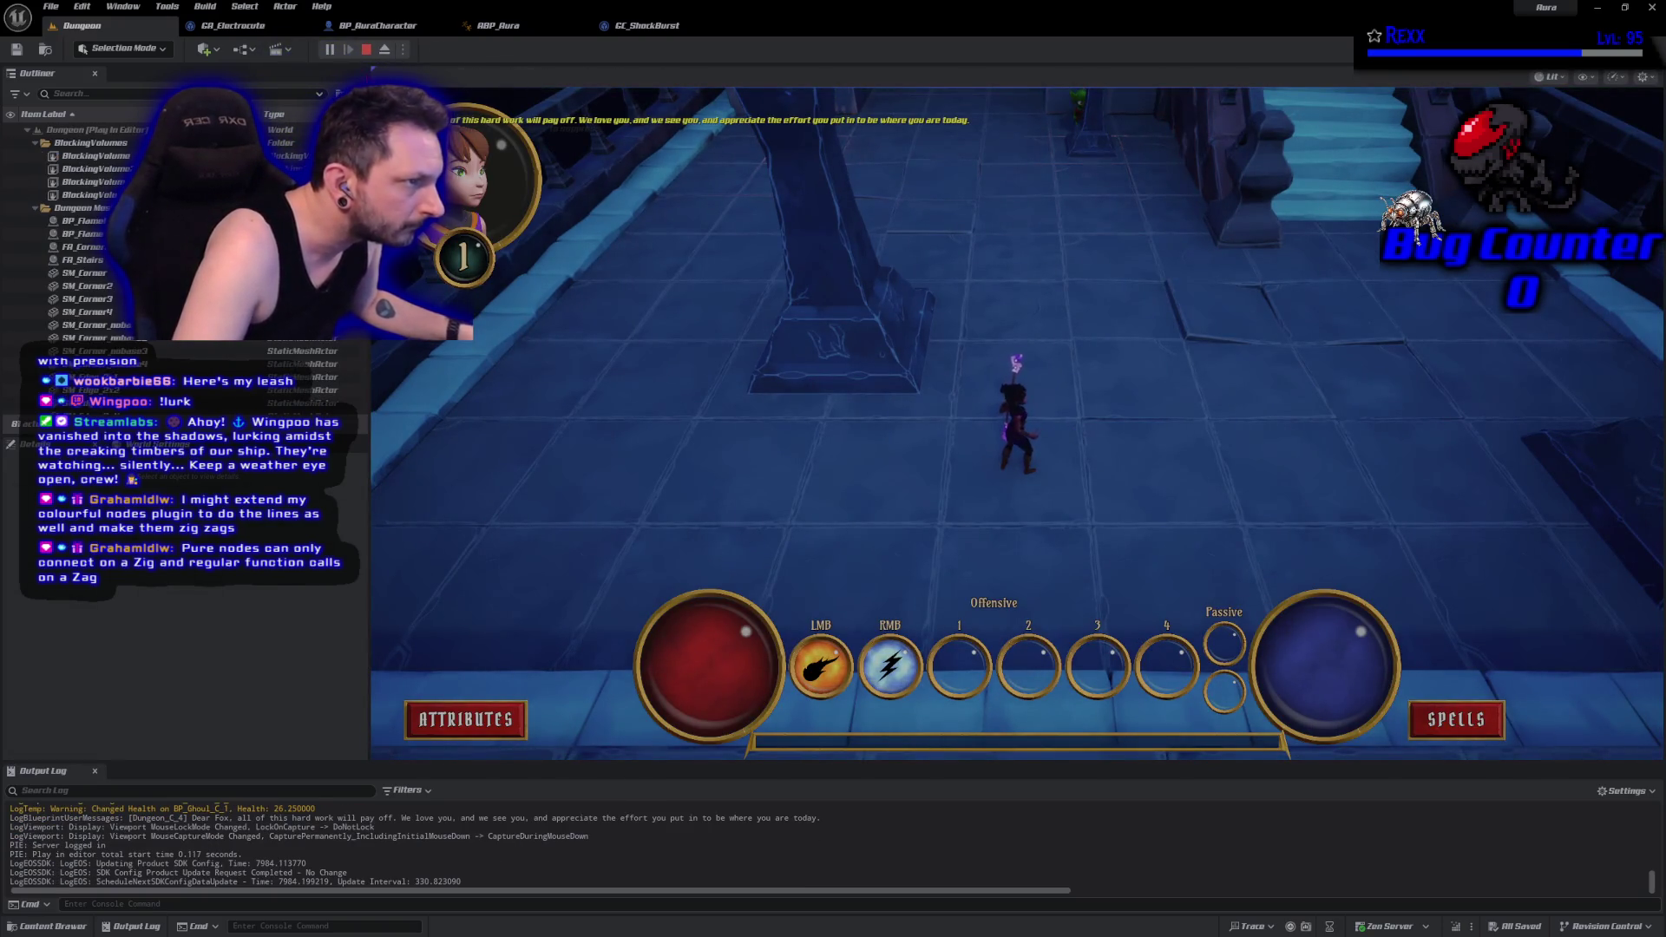
key(Escape)
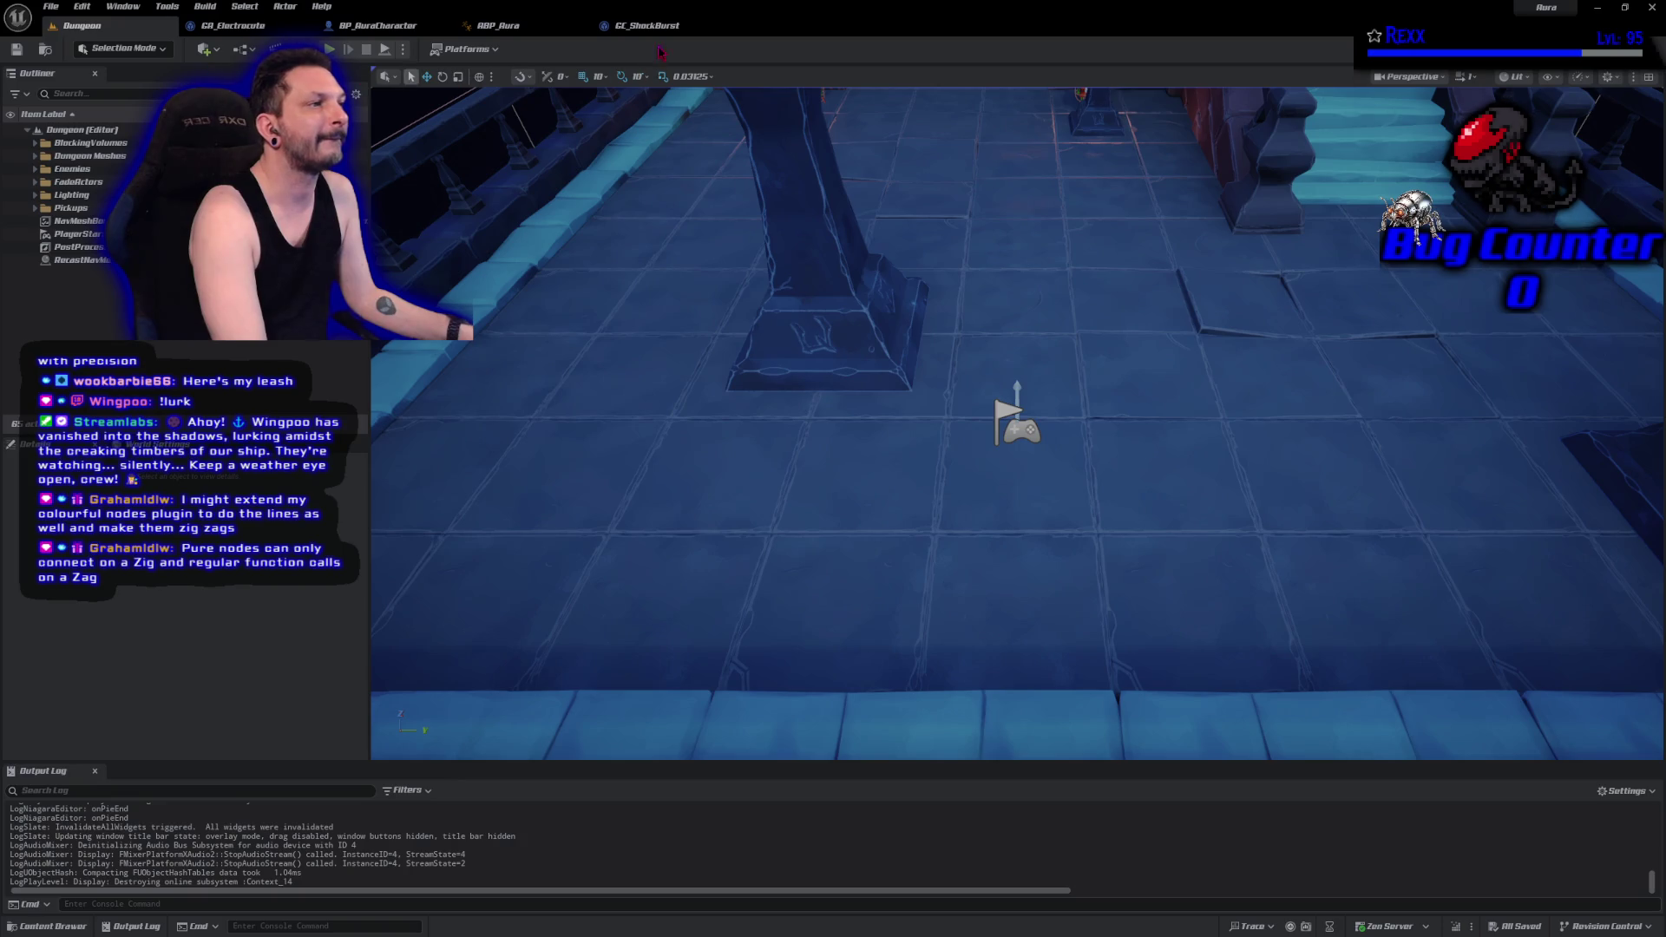
middle_click(529, 26)
Close BP_AuraCharacter, view GC_ShockBurst, then return to GA_Electrocute's EventGraph.
middle_click(395, 26)
click(391, 26)
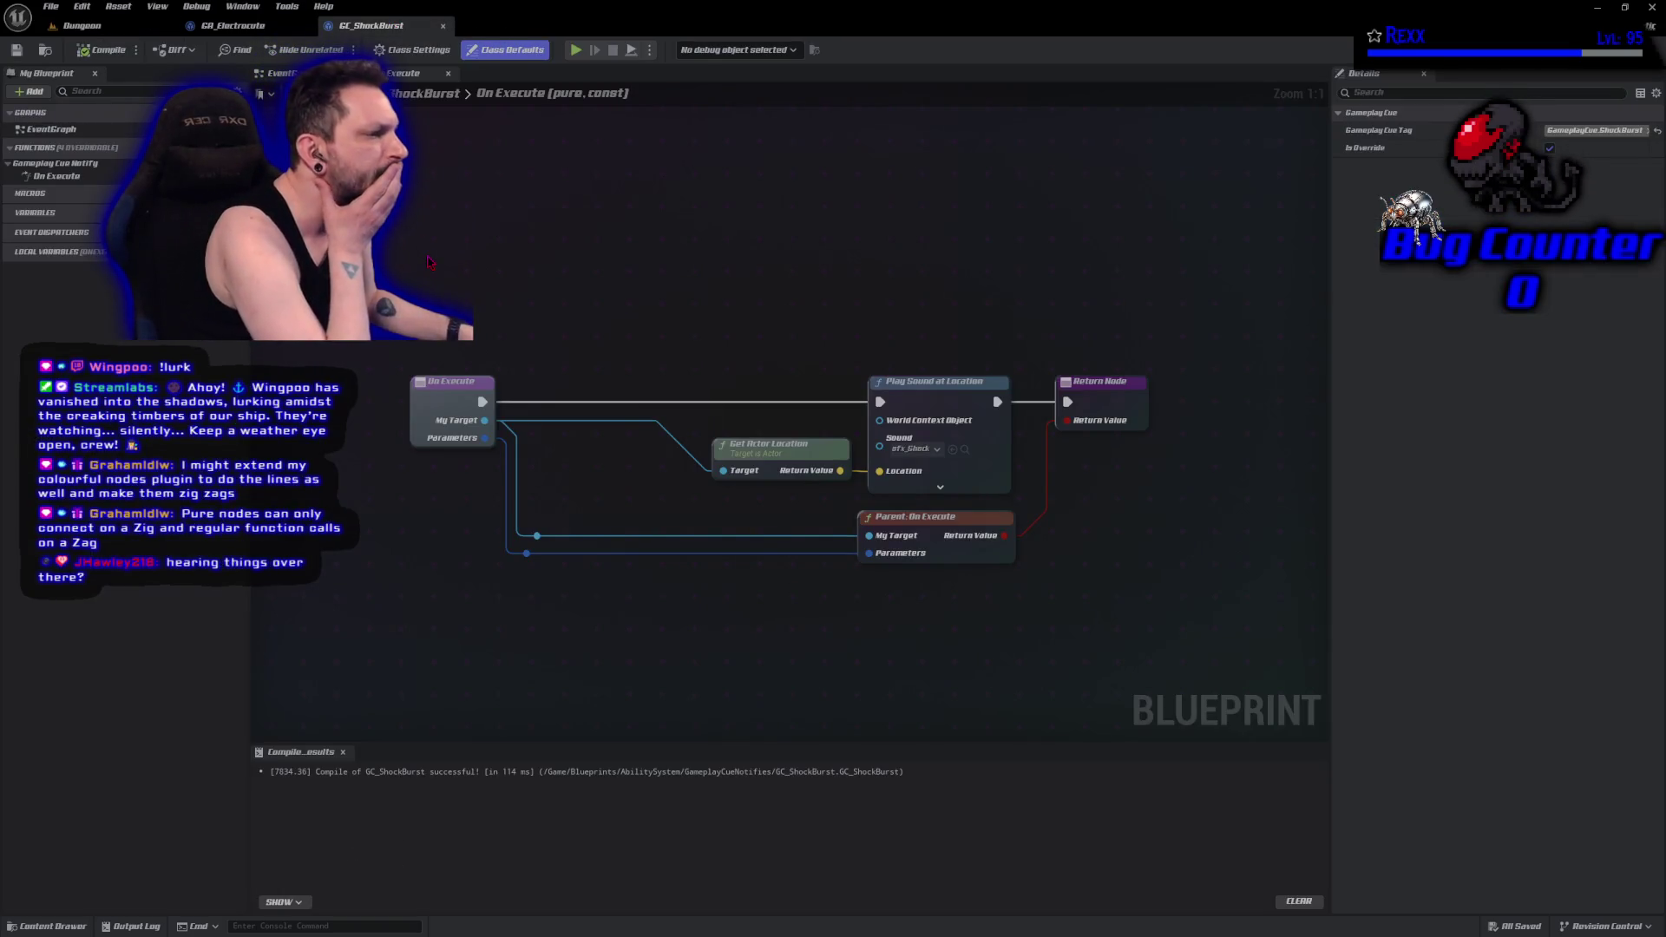
drag(729, 374, 674, 382)
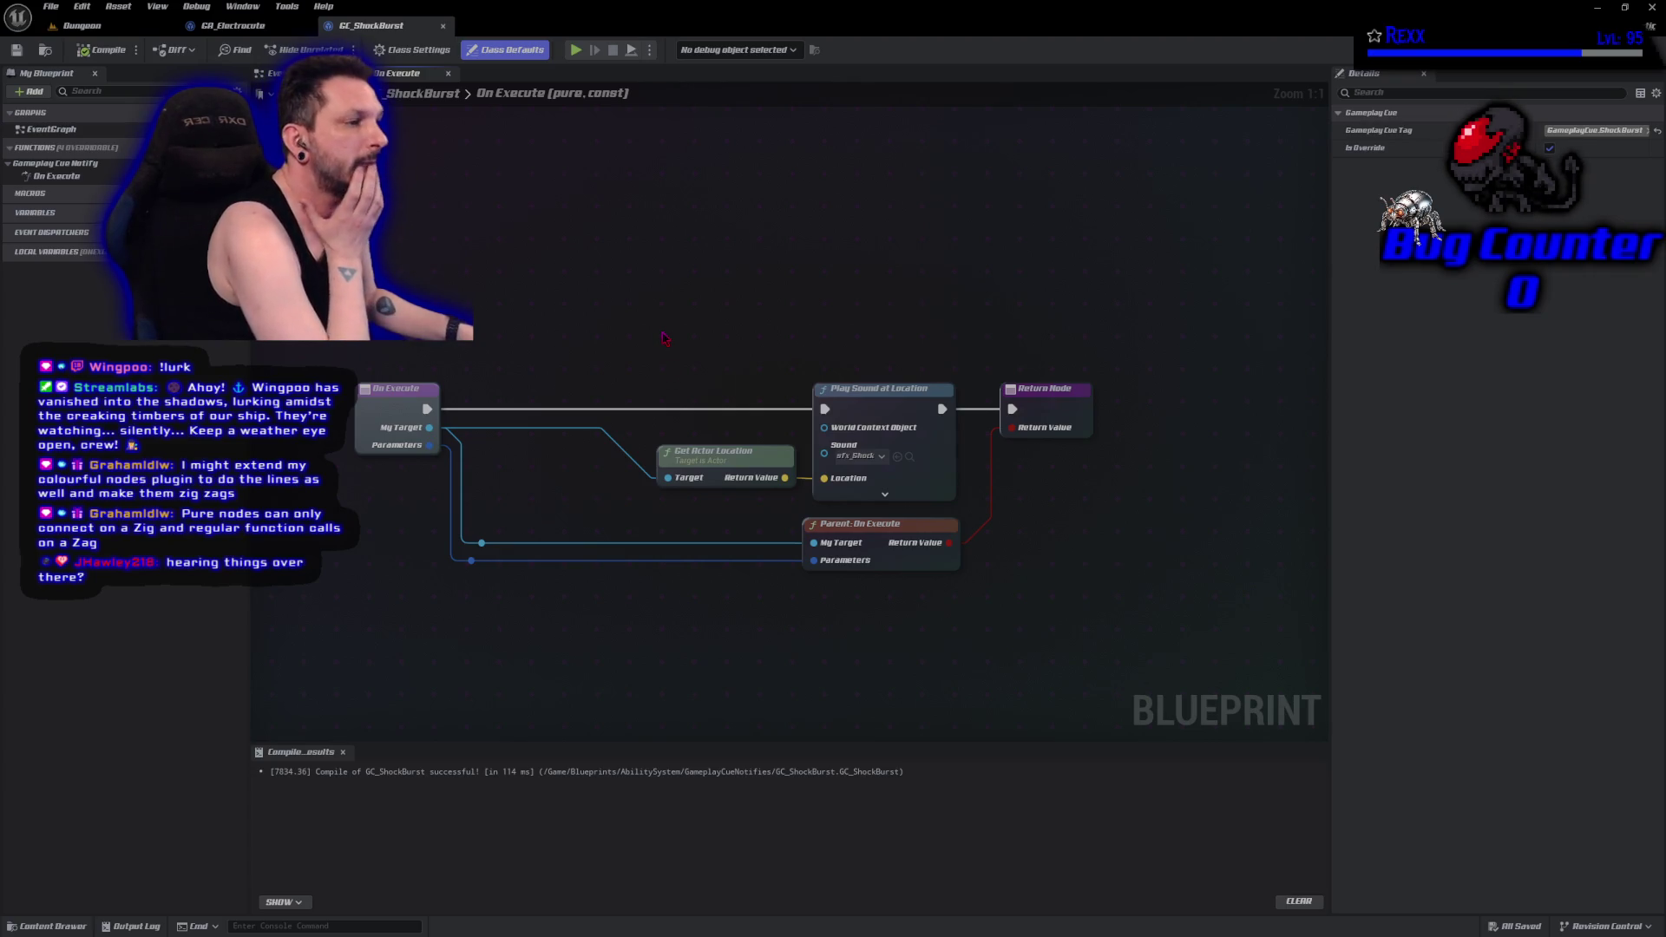
click(233, 25)
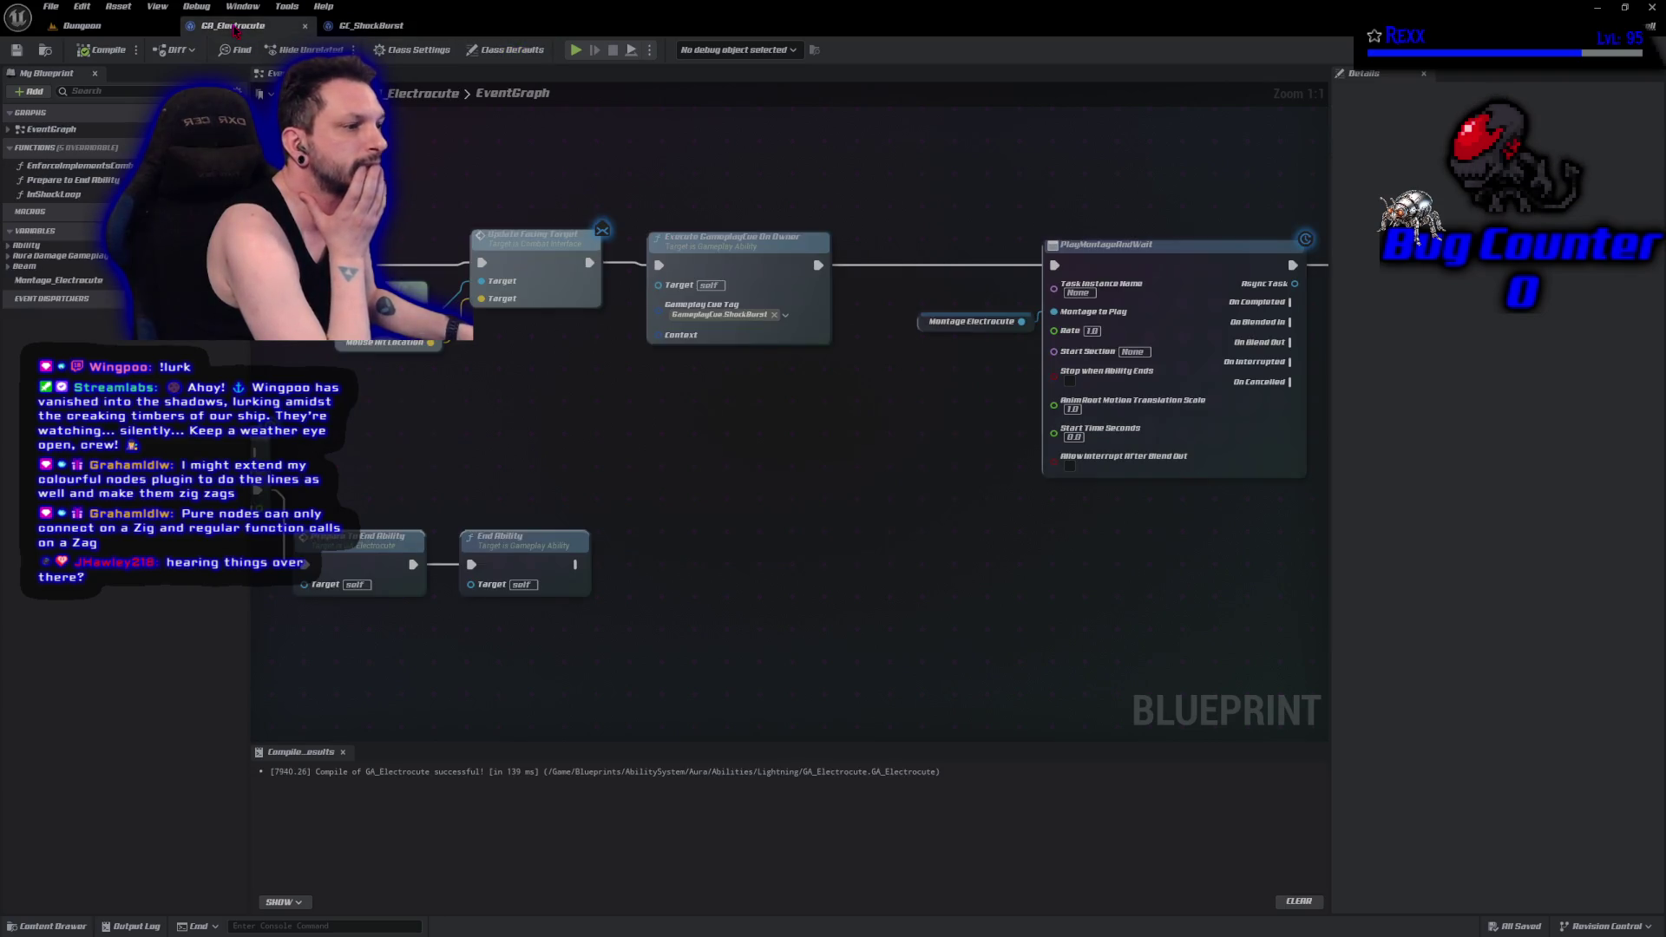
drag(496, 472, 601, 500)
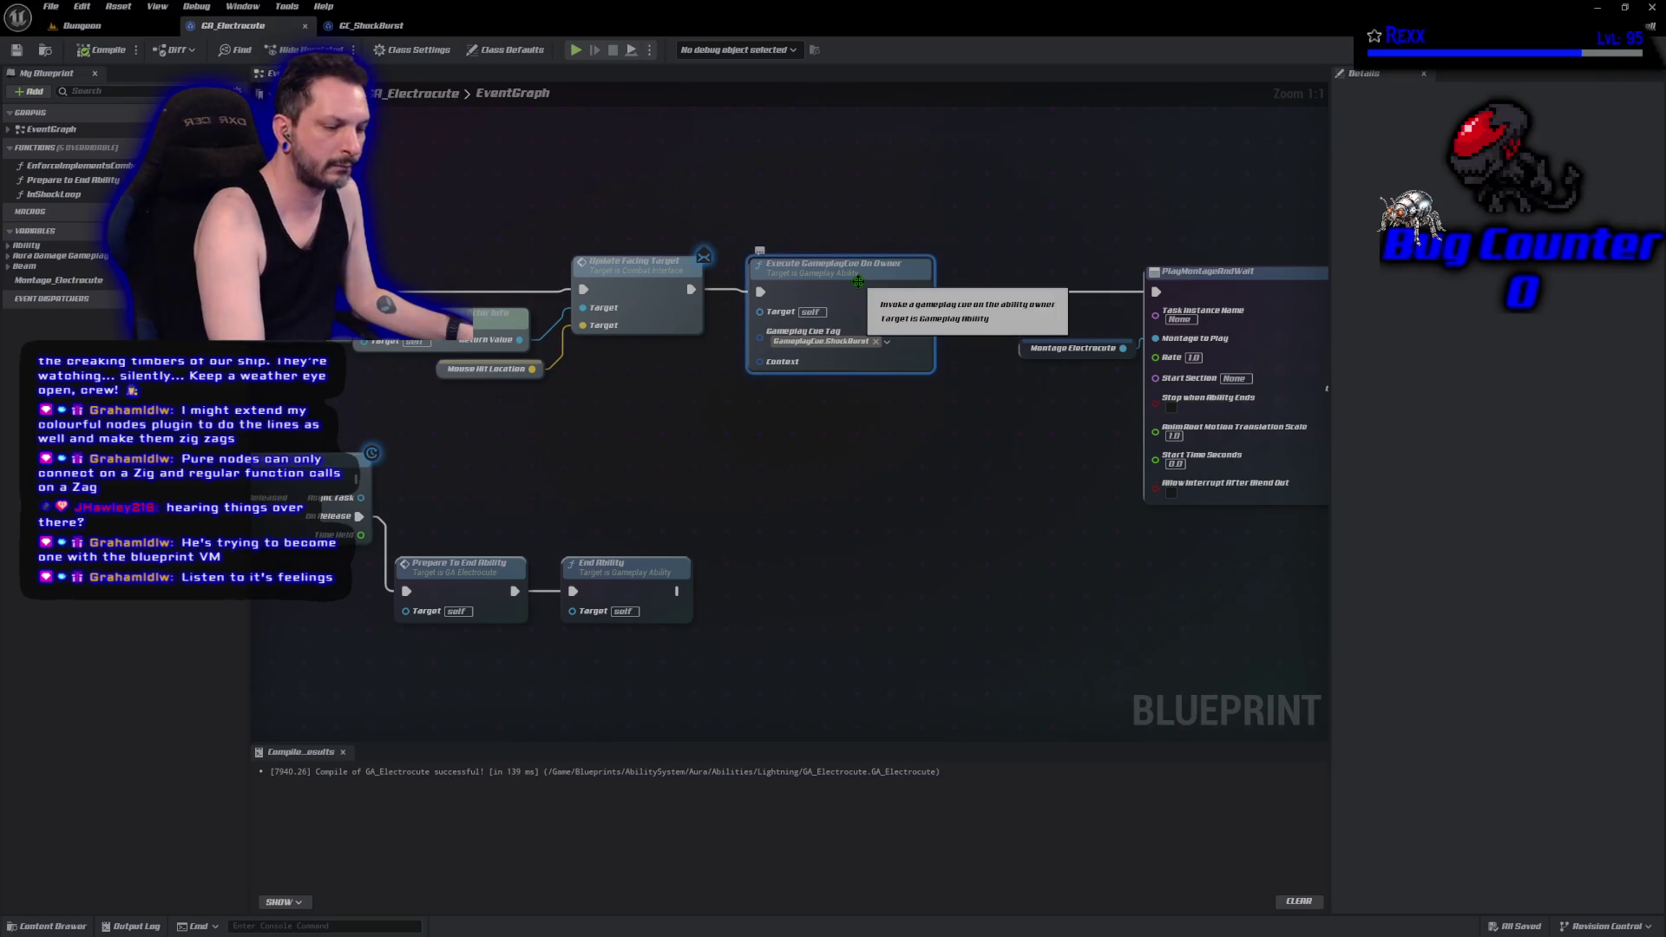
Breakpoint Execute GameplayCue On Owner, play until it hits, clear it, and stop play.
key(F9)
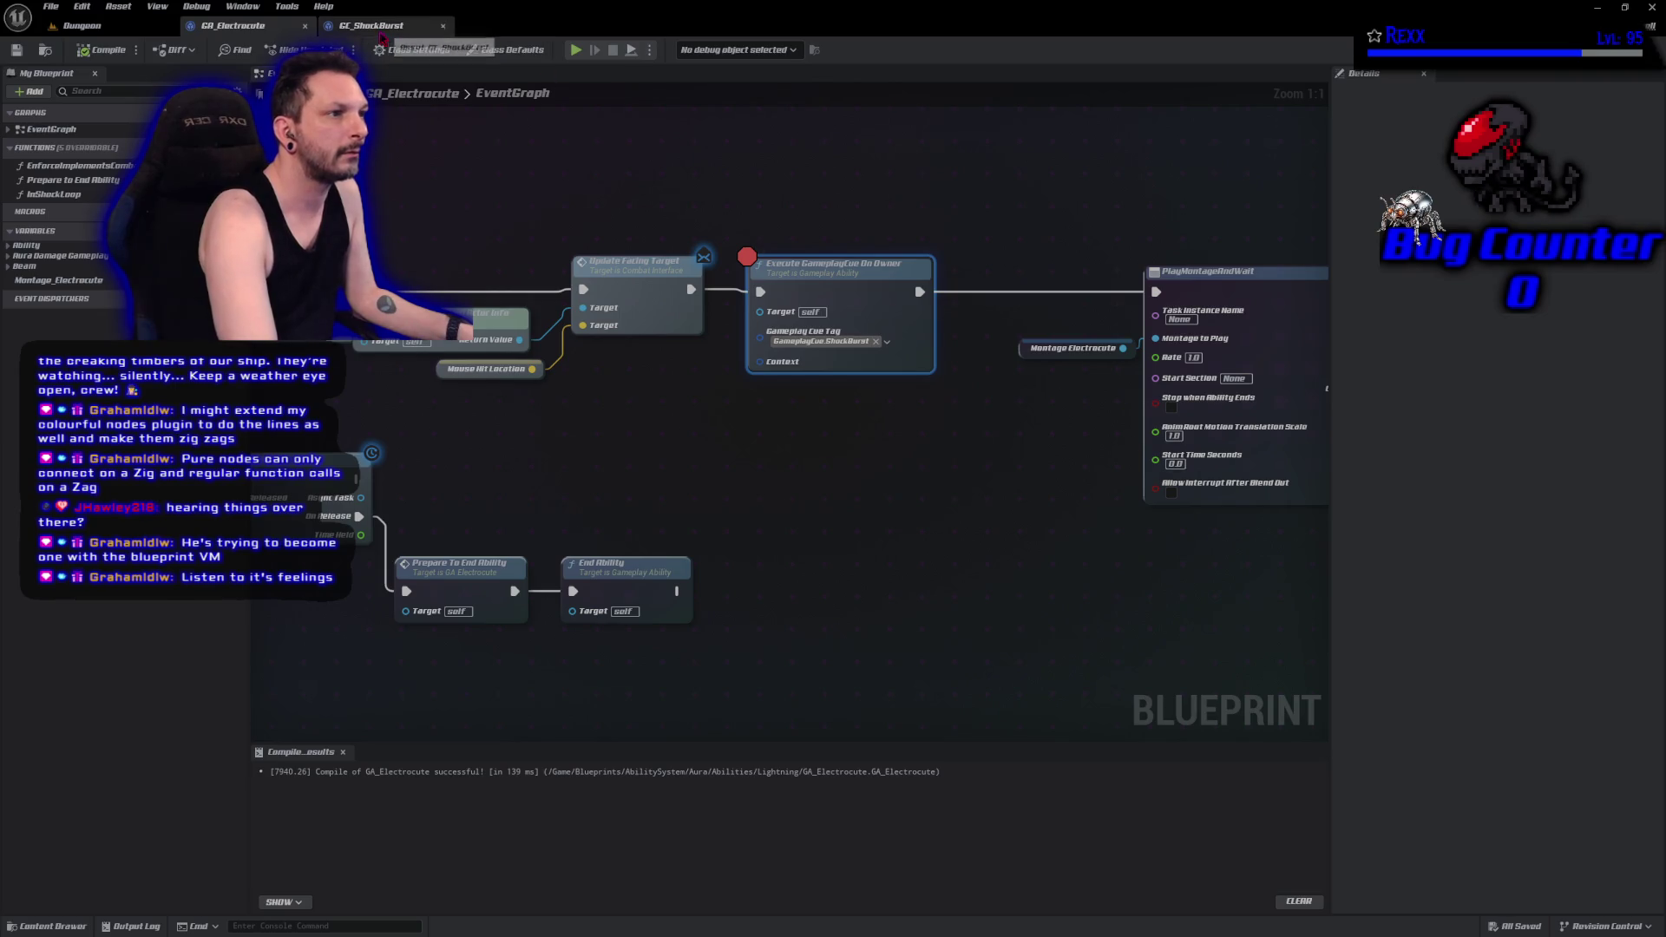
click(575, 49)
click(792, 395)
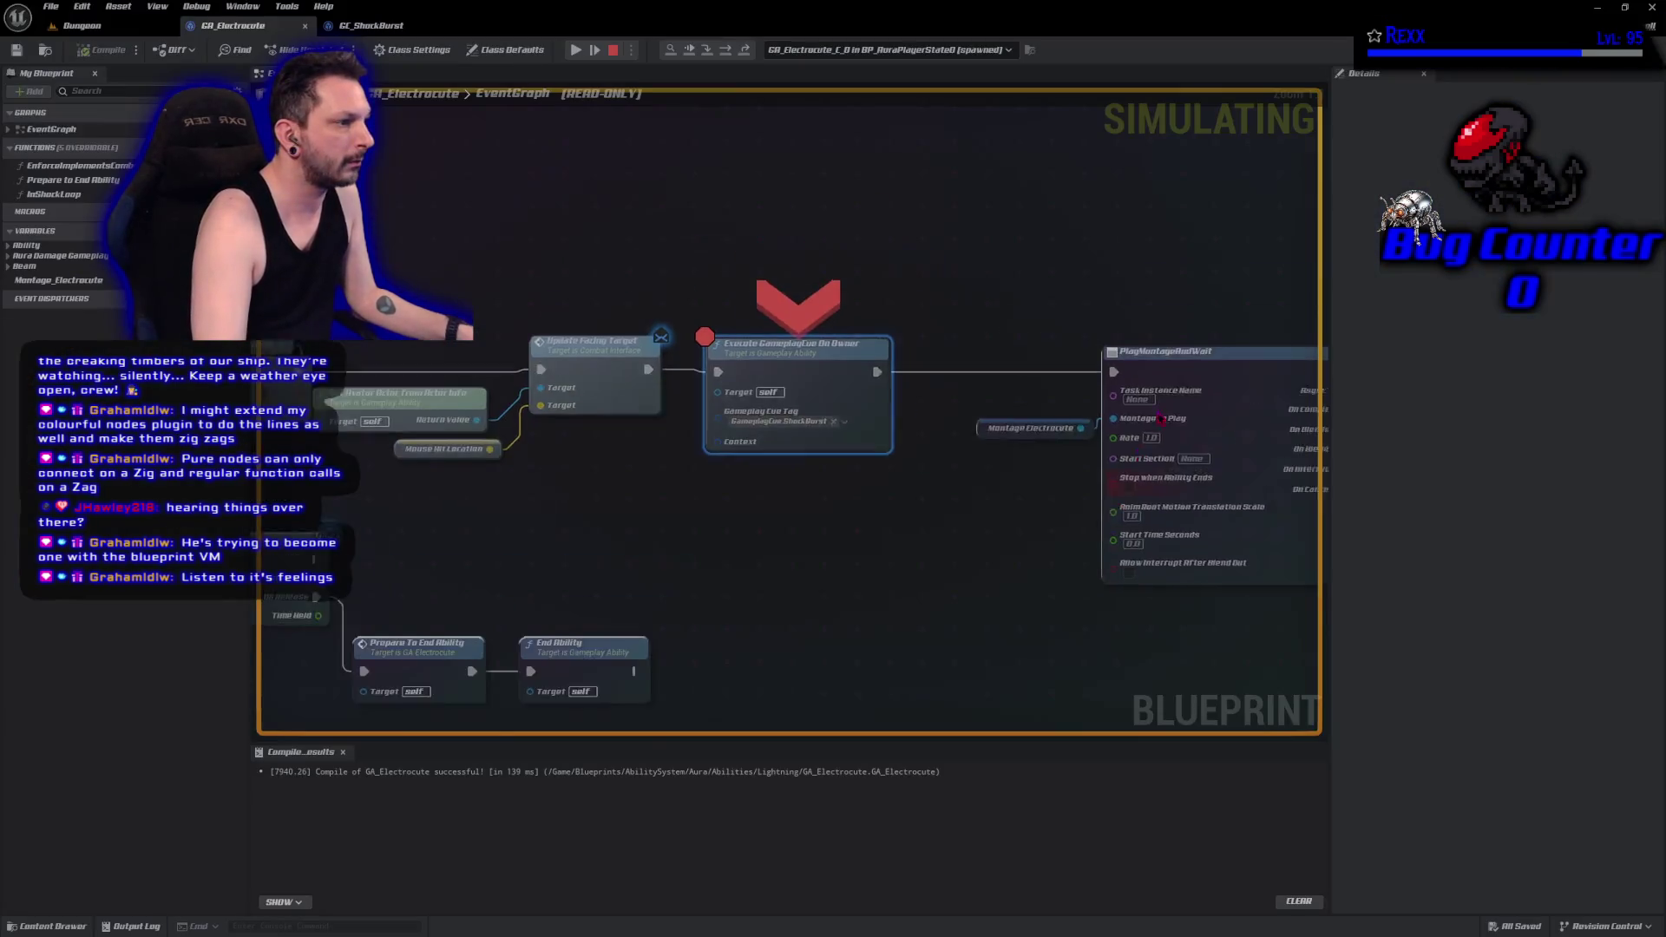
key(F9)
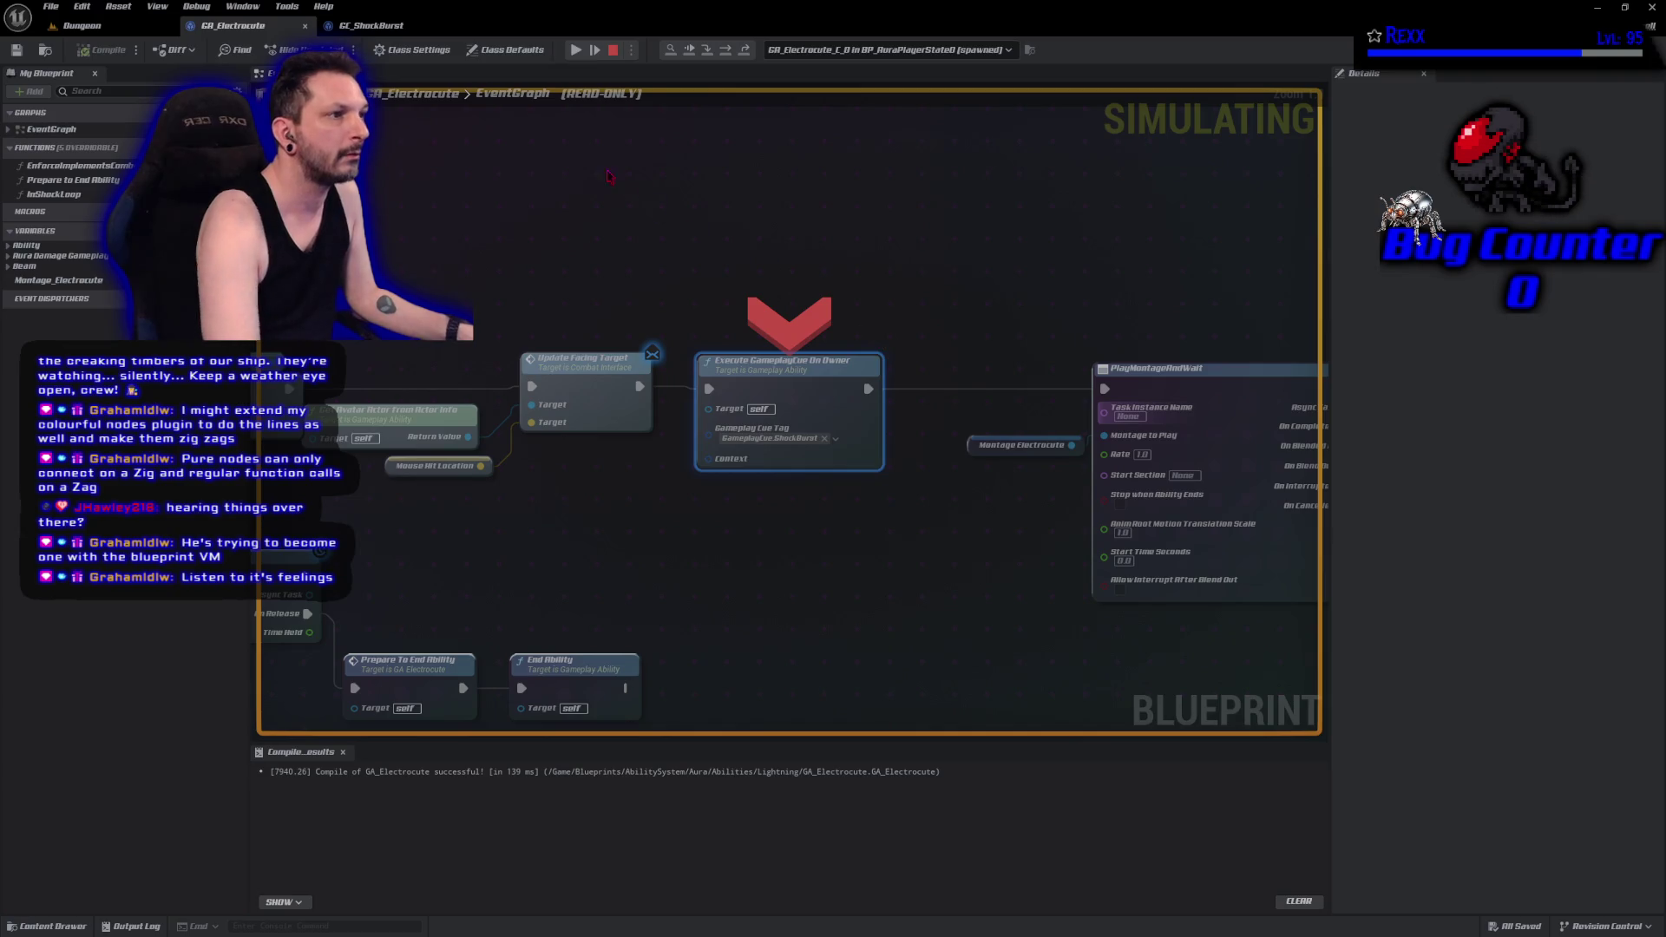
click(612, 50)
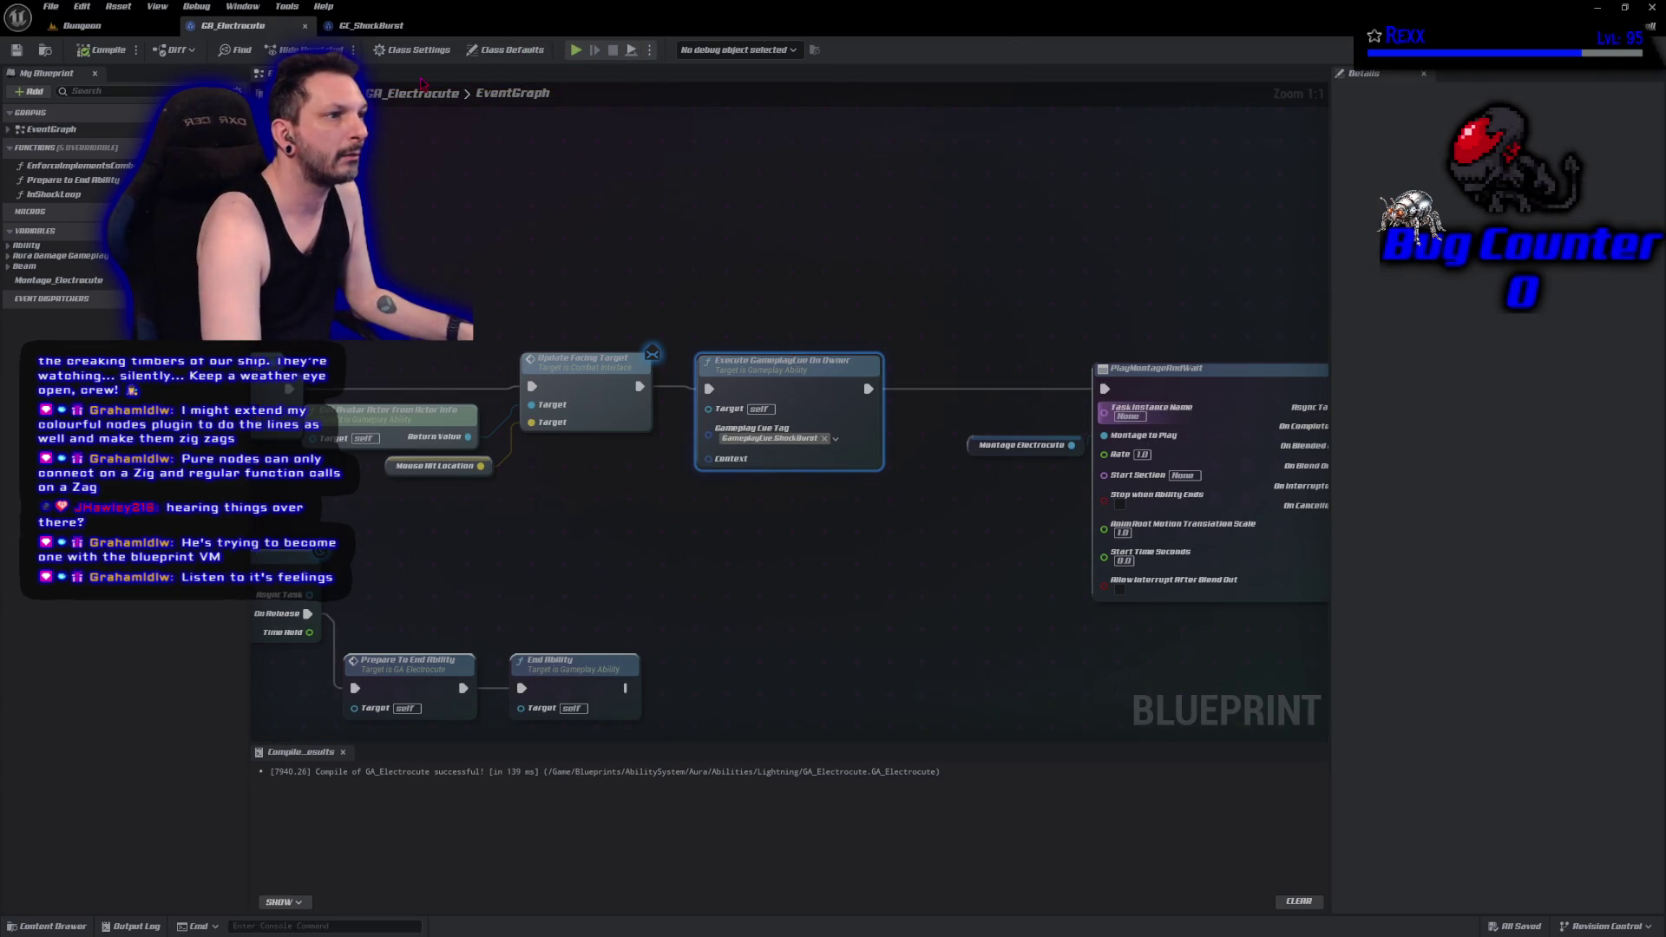
Add a breakpoint to GC_ShockBurst's Play Sound at Location and locate the sfx_Shock asset.
click(408, 25)
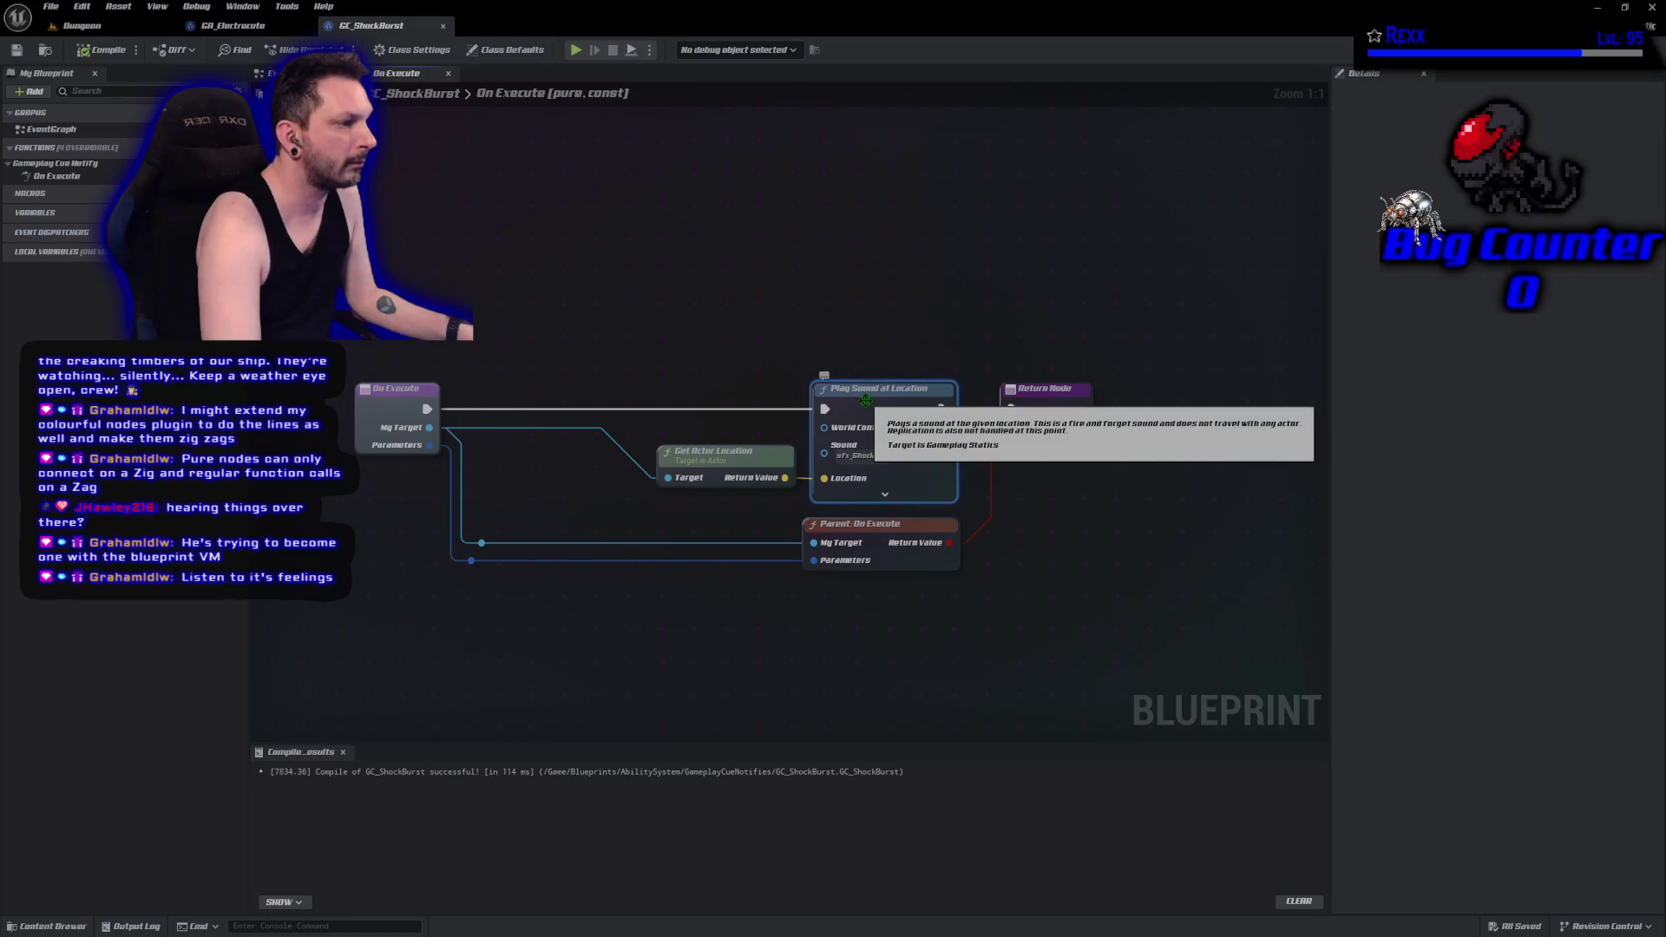
key(F9)
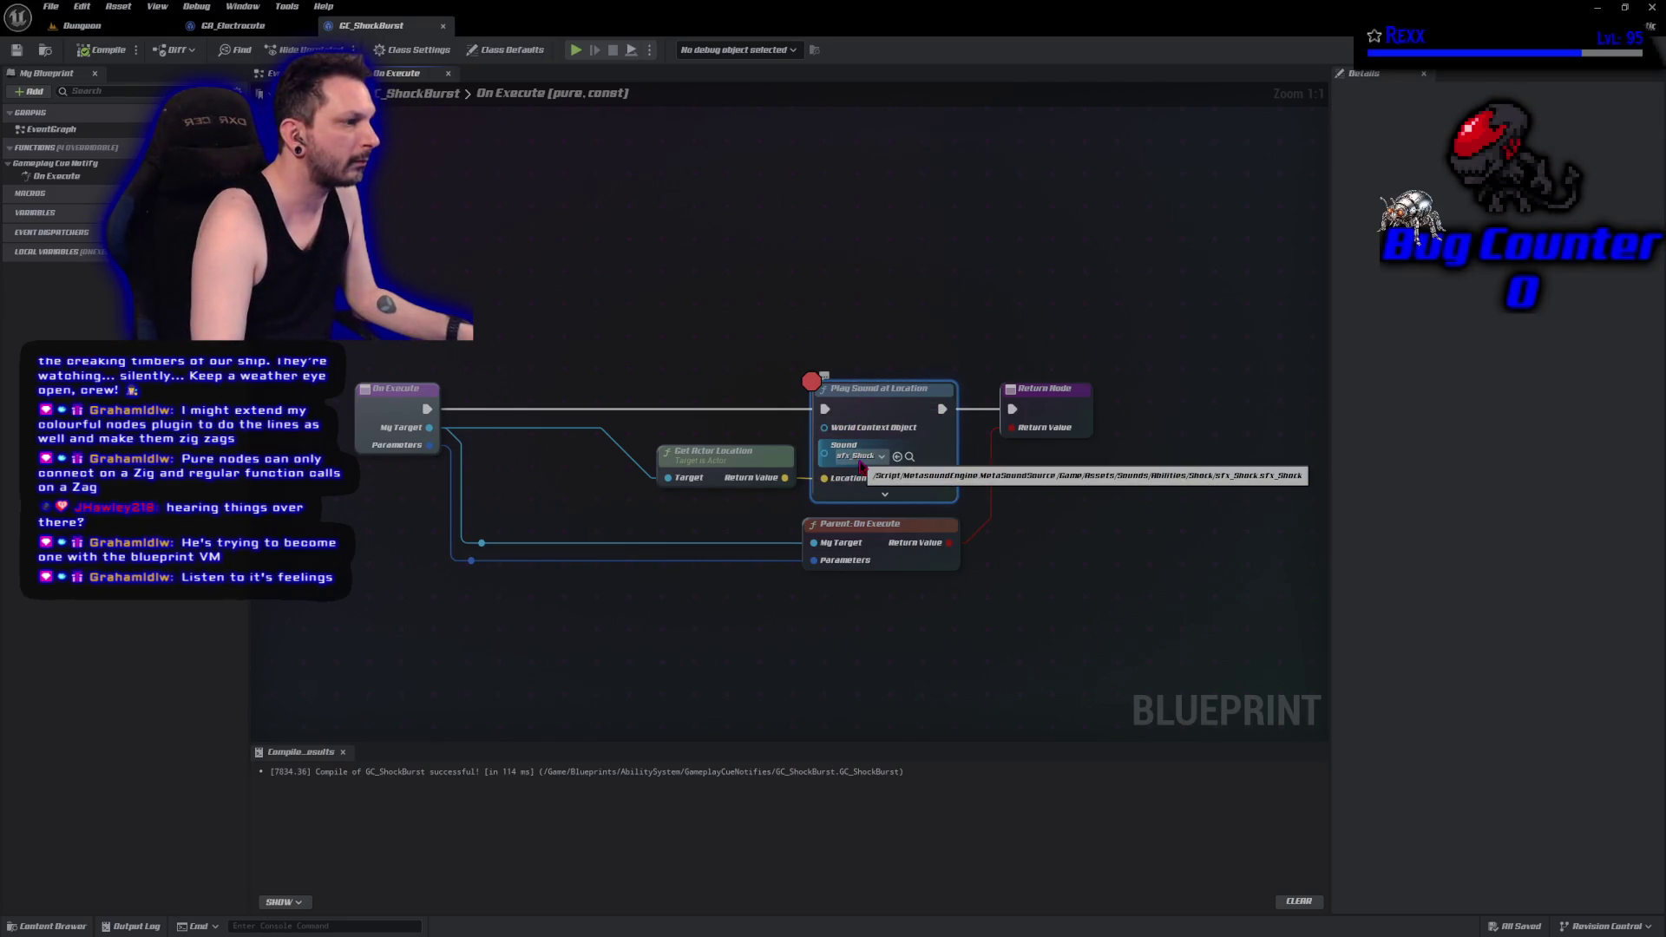
click(908, 456)
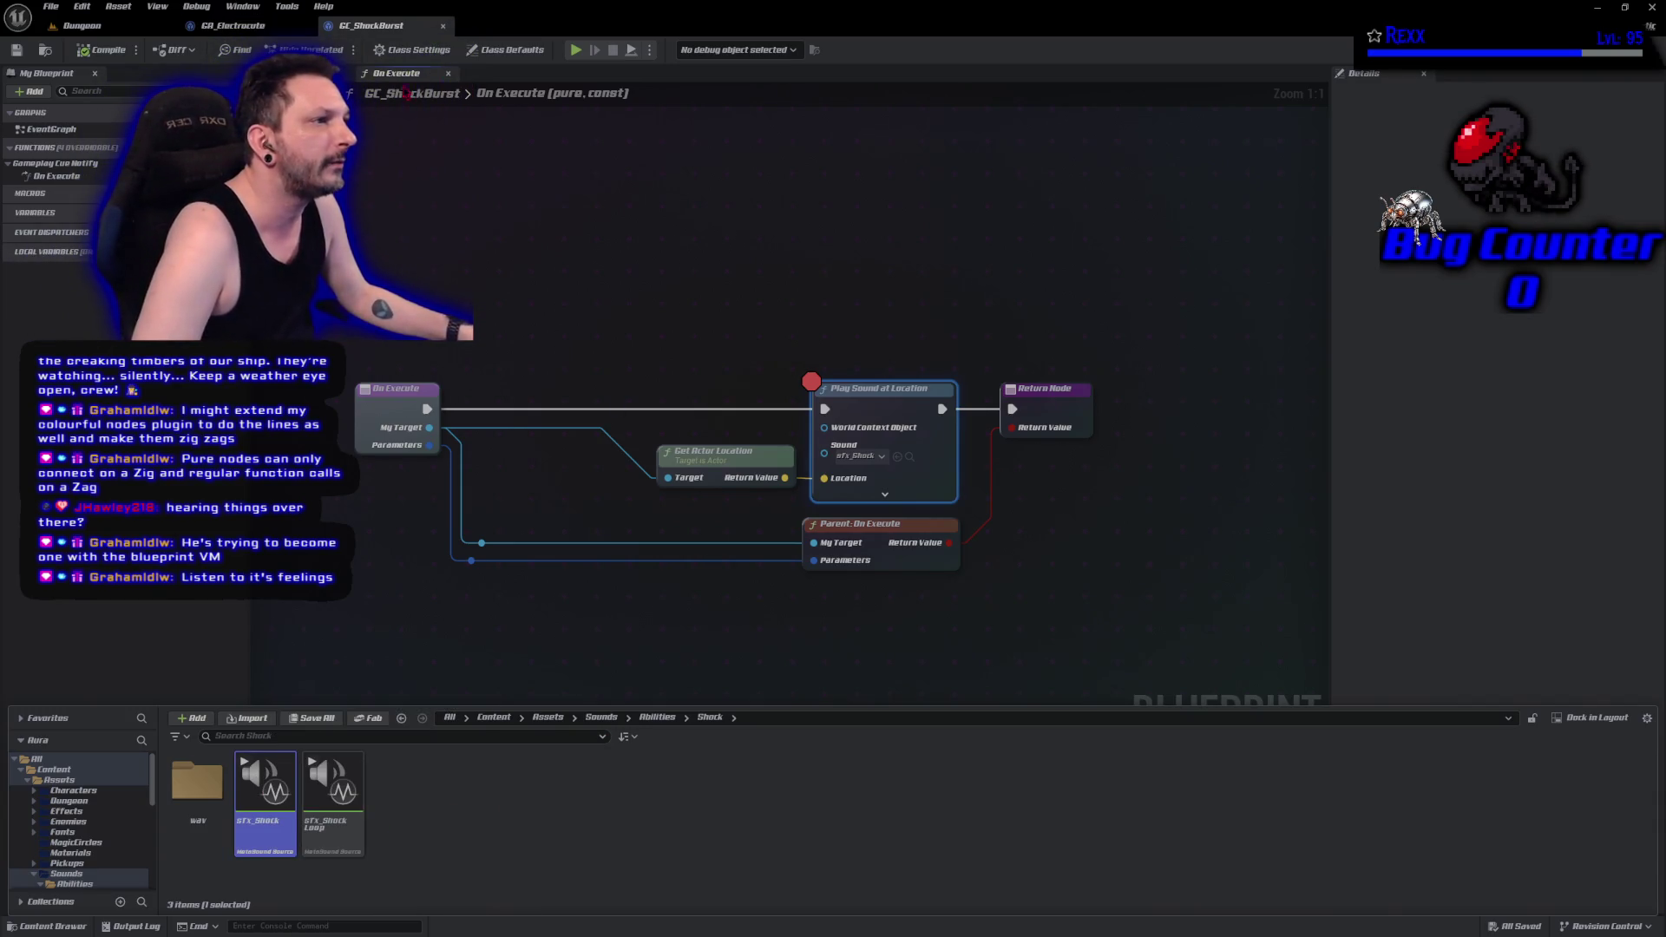
Compile GC_ShockBurst, re-pick its Gameplay Cue Tag in Class Defaults, and save.
click(880, 194)
key(F7)
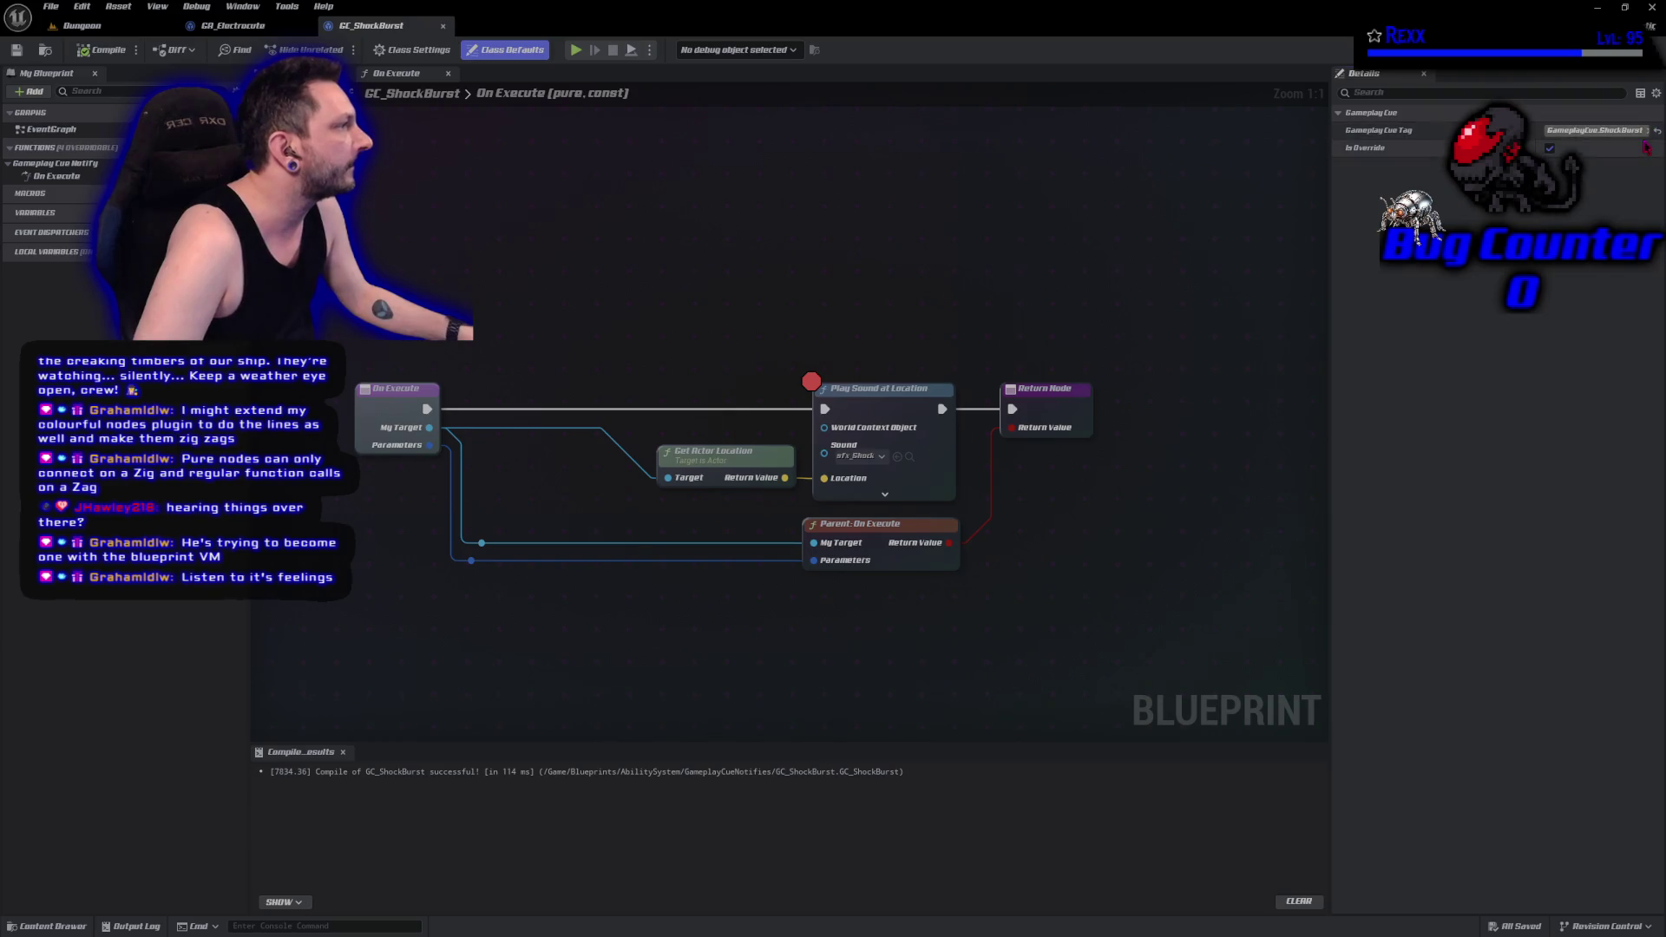
click(1596, 130)
click(1606, 183)
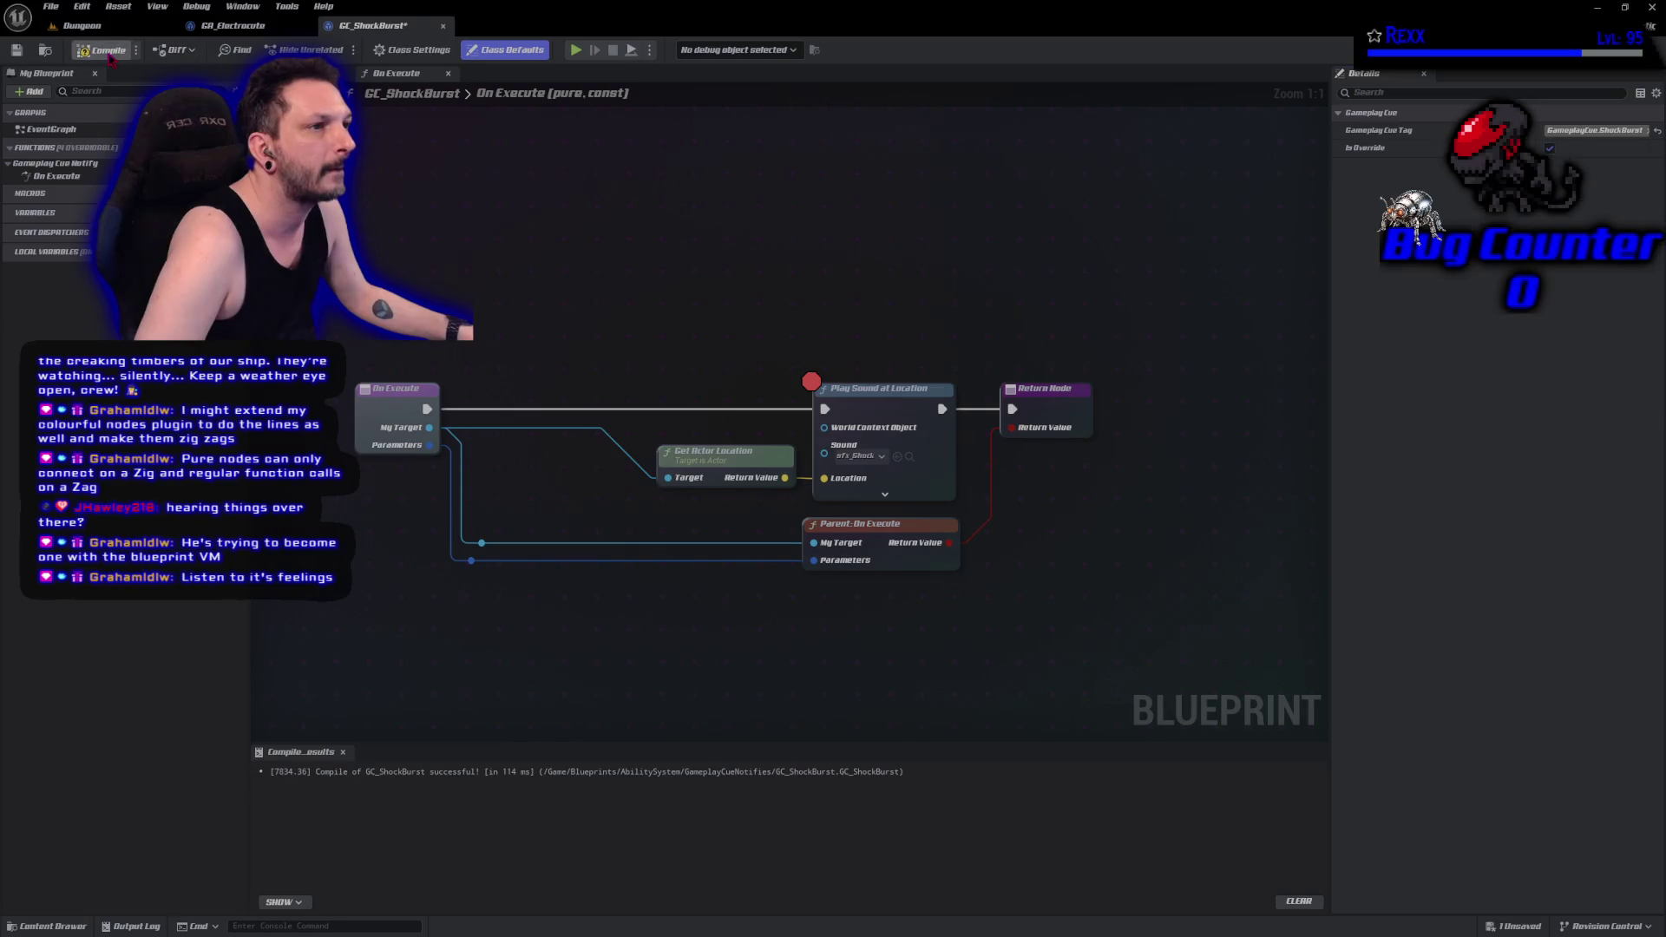
click(16, 50)
Run two Play-In-Editor tests from the Dungeon level, then return to GC_ShockBurst's graph.
click(121, 25)
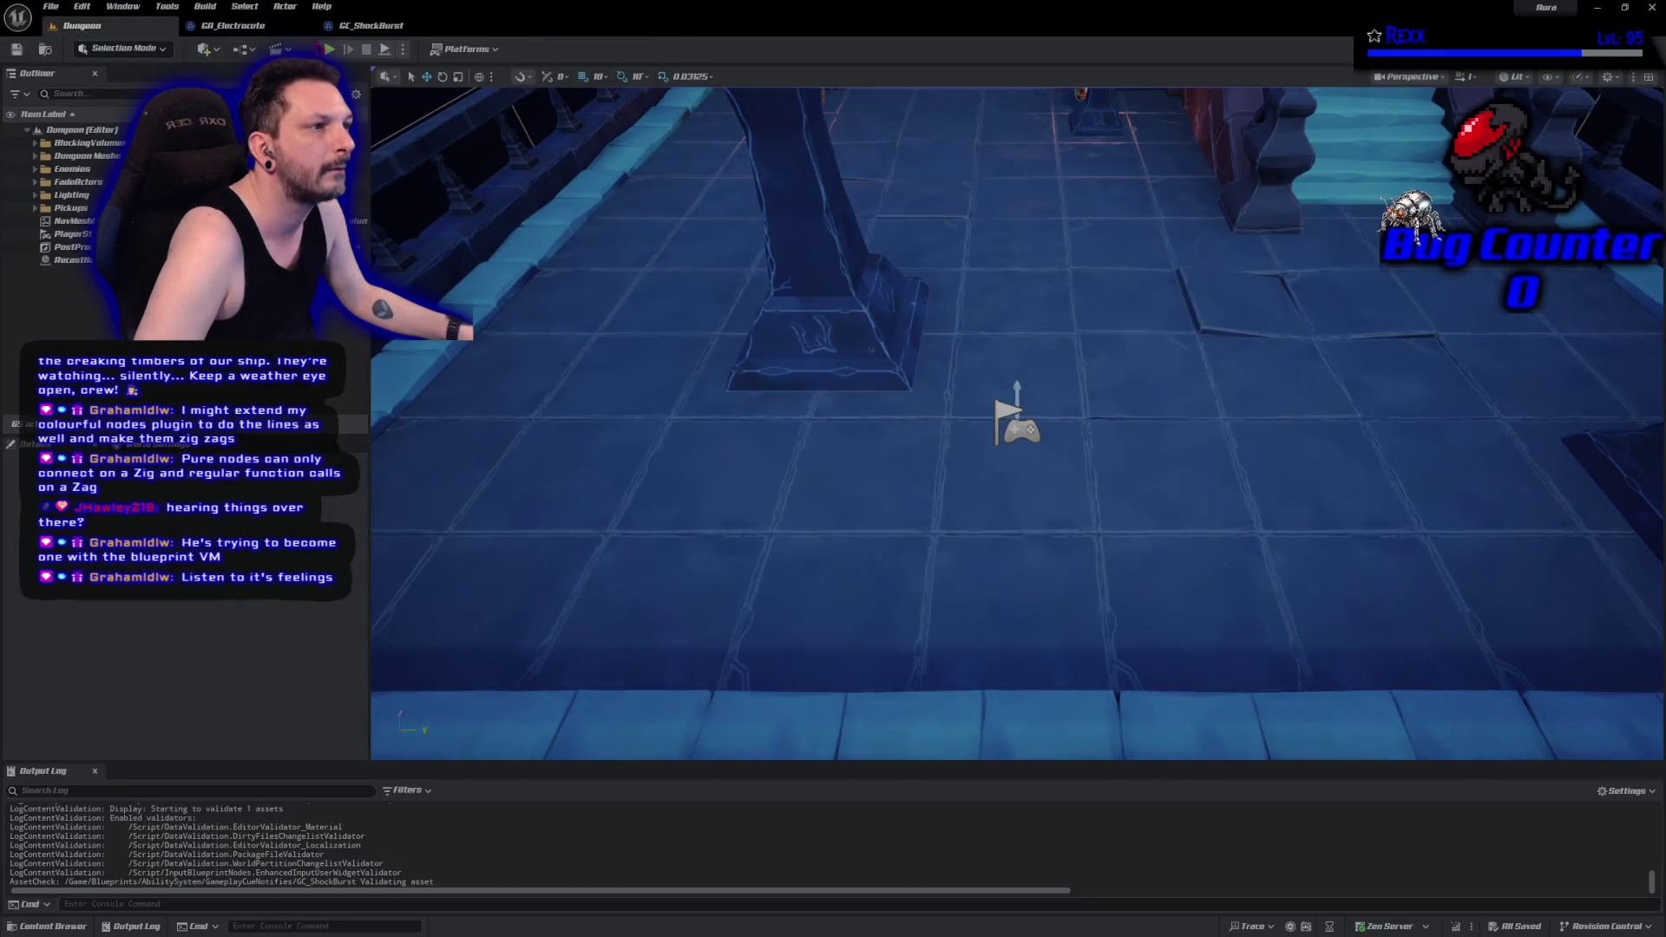
key(alt+p)
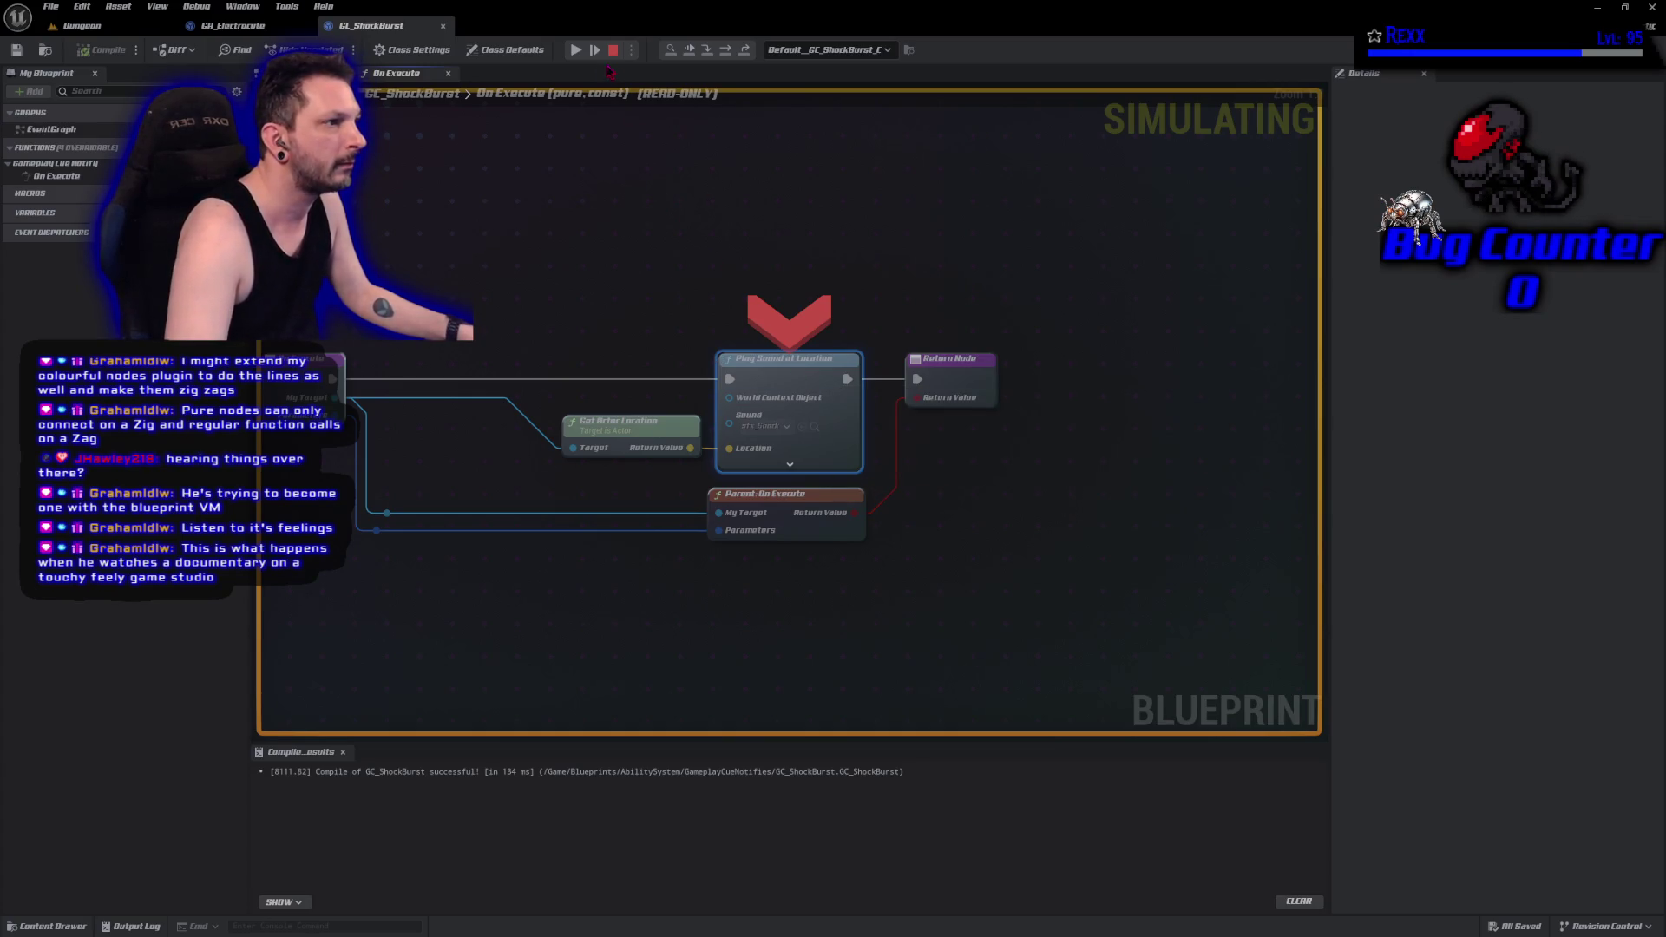
click(575, 49)
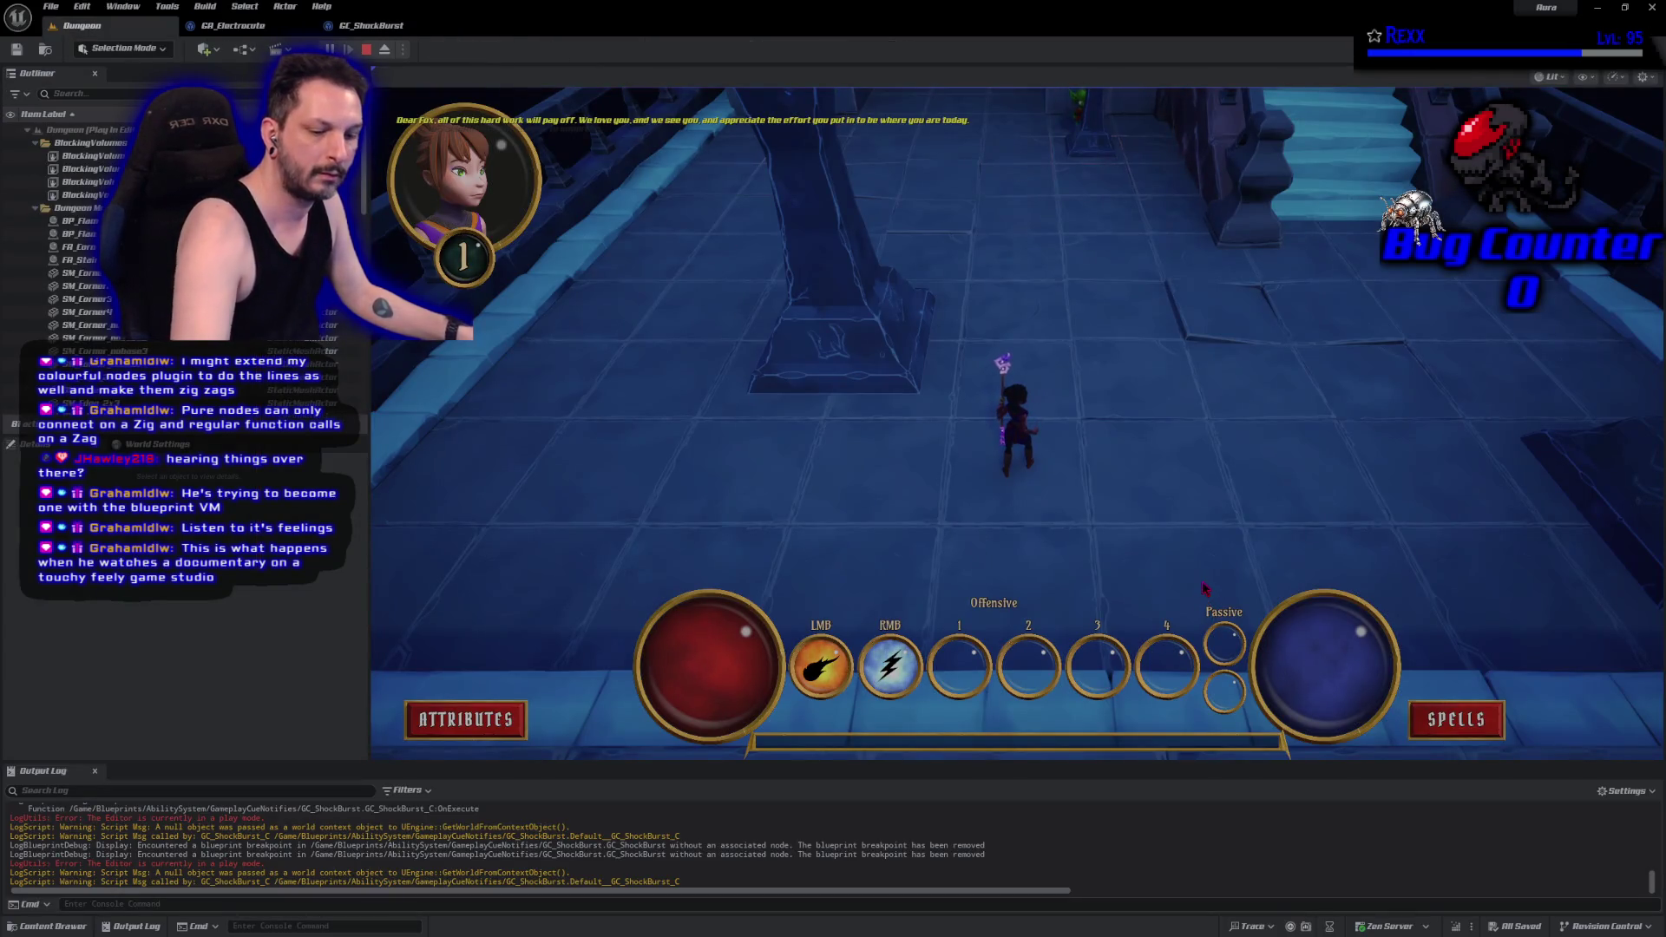
key(Escape)
key(alt+p)
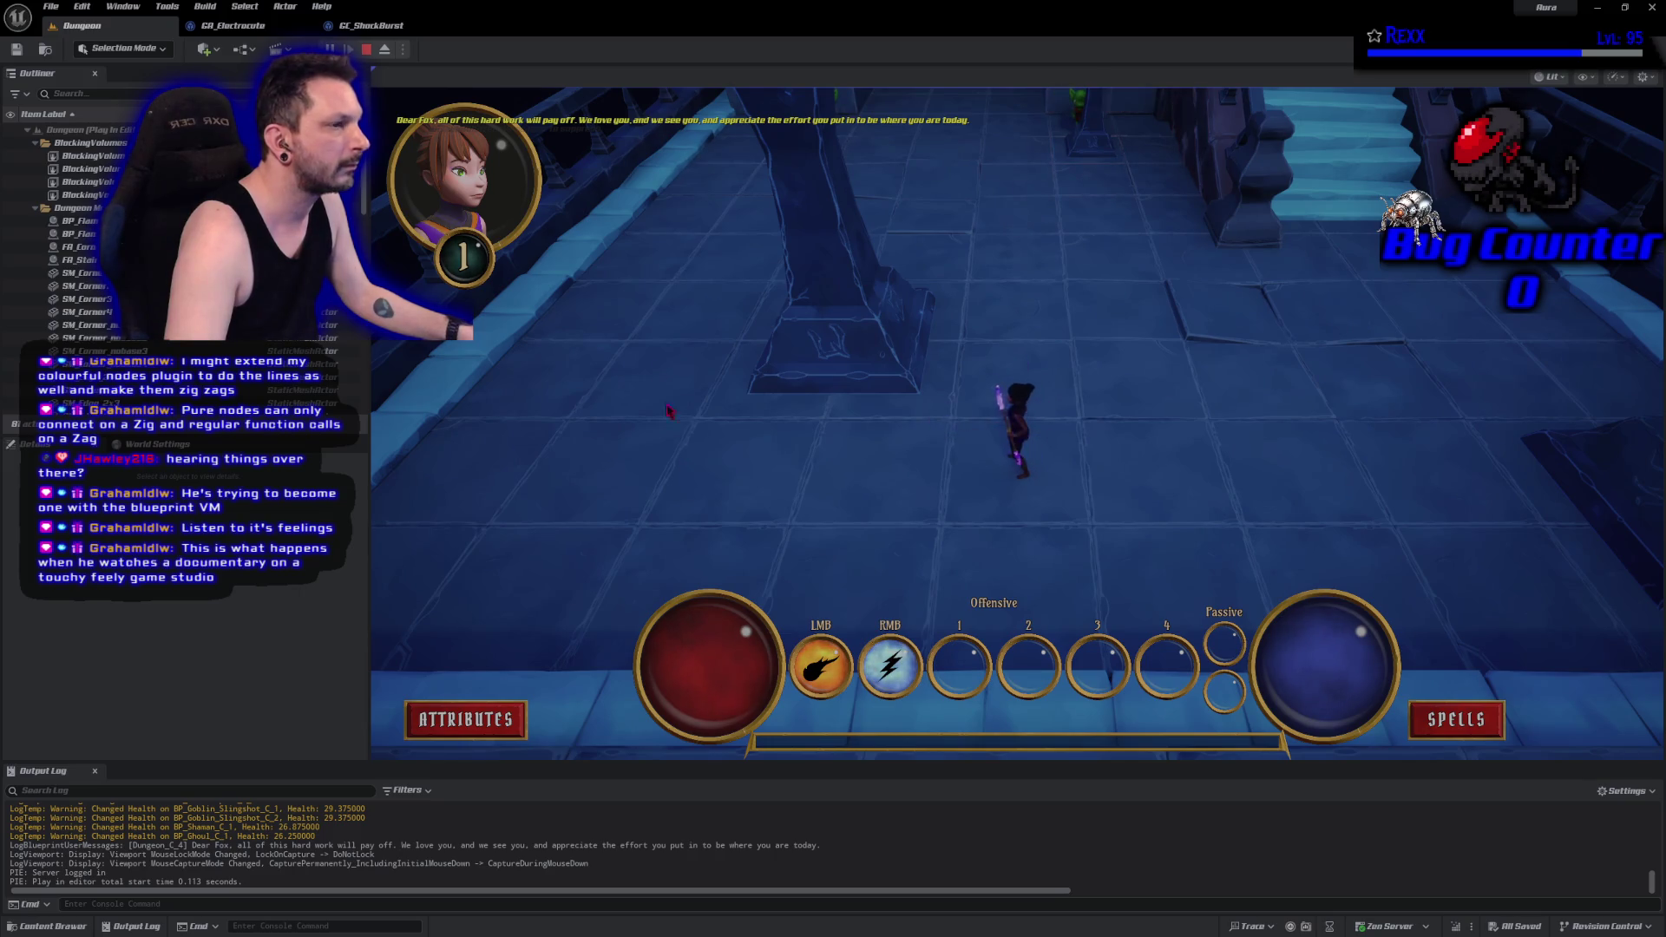
key(Escape)
click(365, 33)
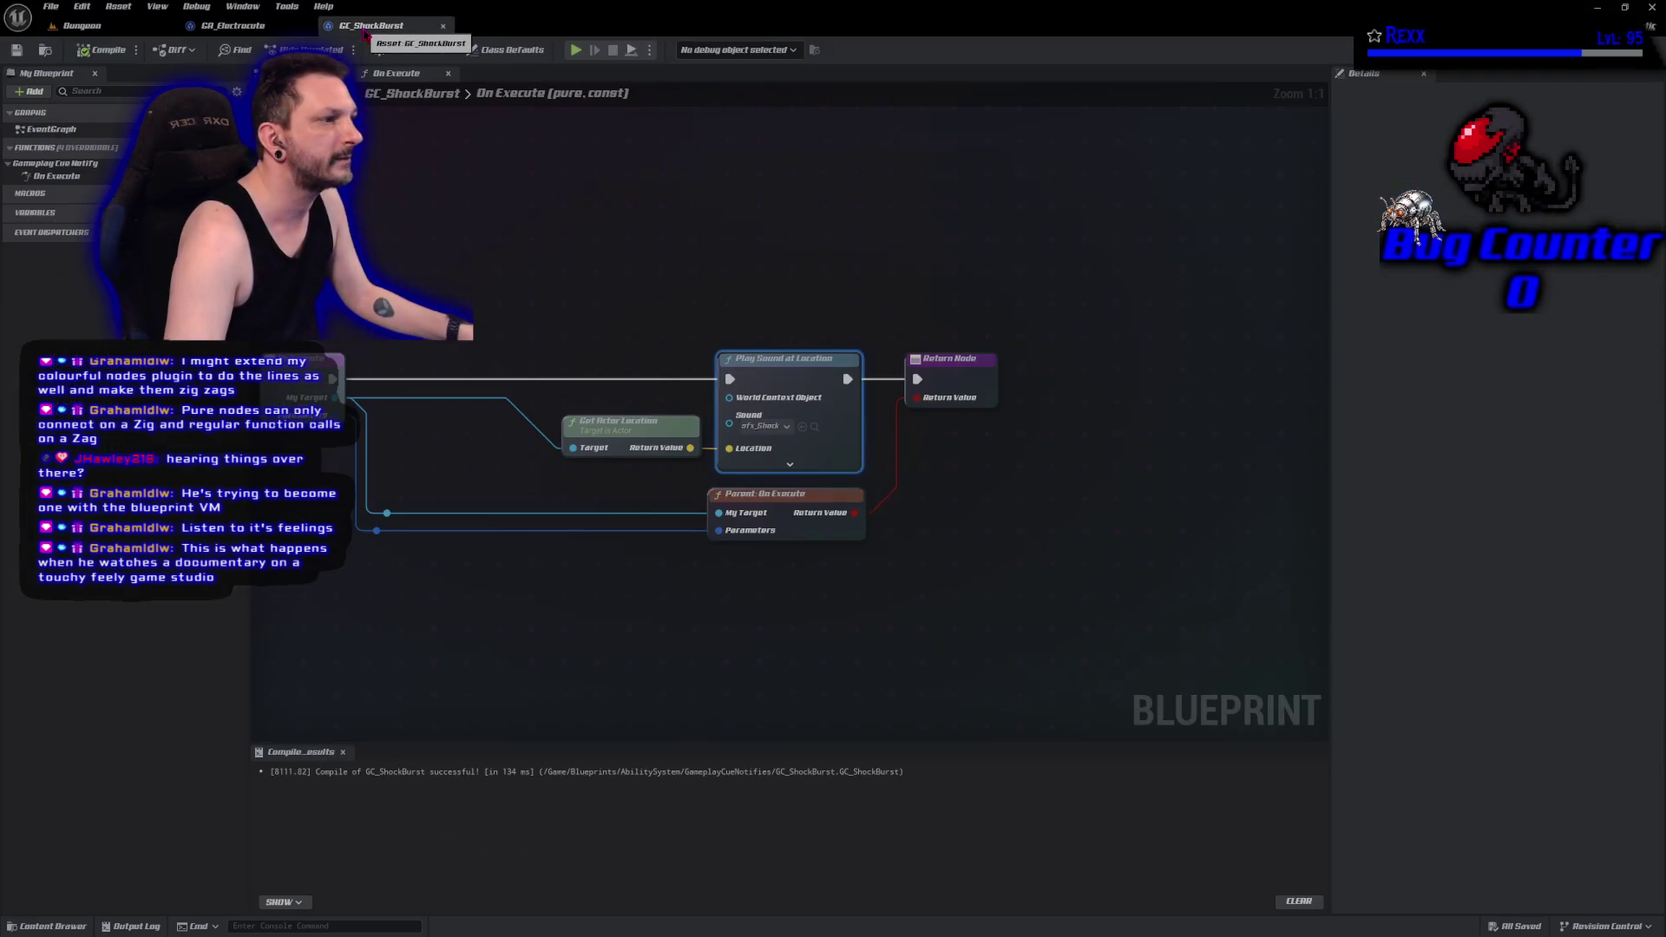
Glance at GA_Electrocute, then check GC_ShockBurst's class defaults for the tag GameplayCue.ShockBurst.
click(260, 29)
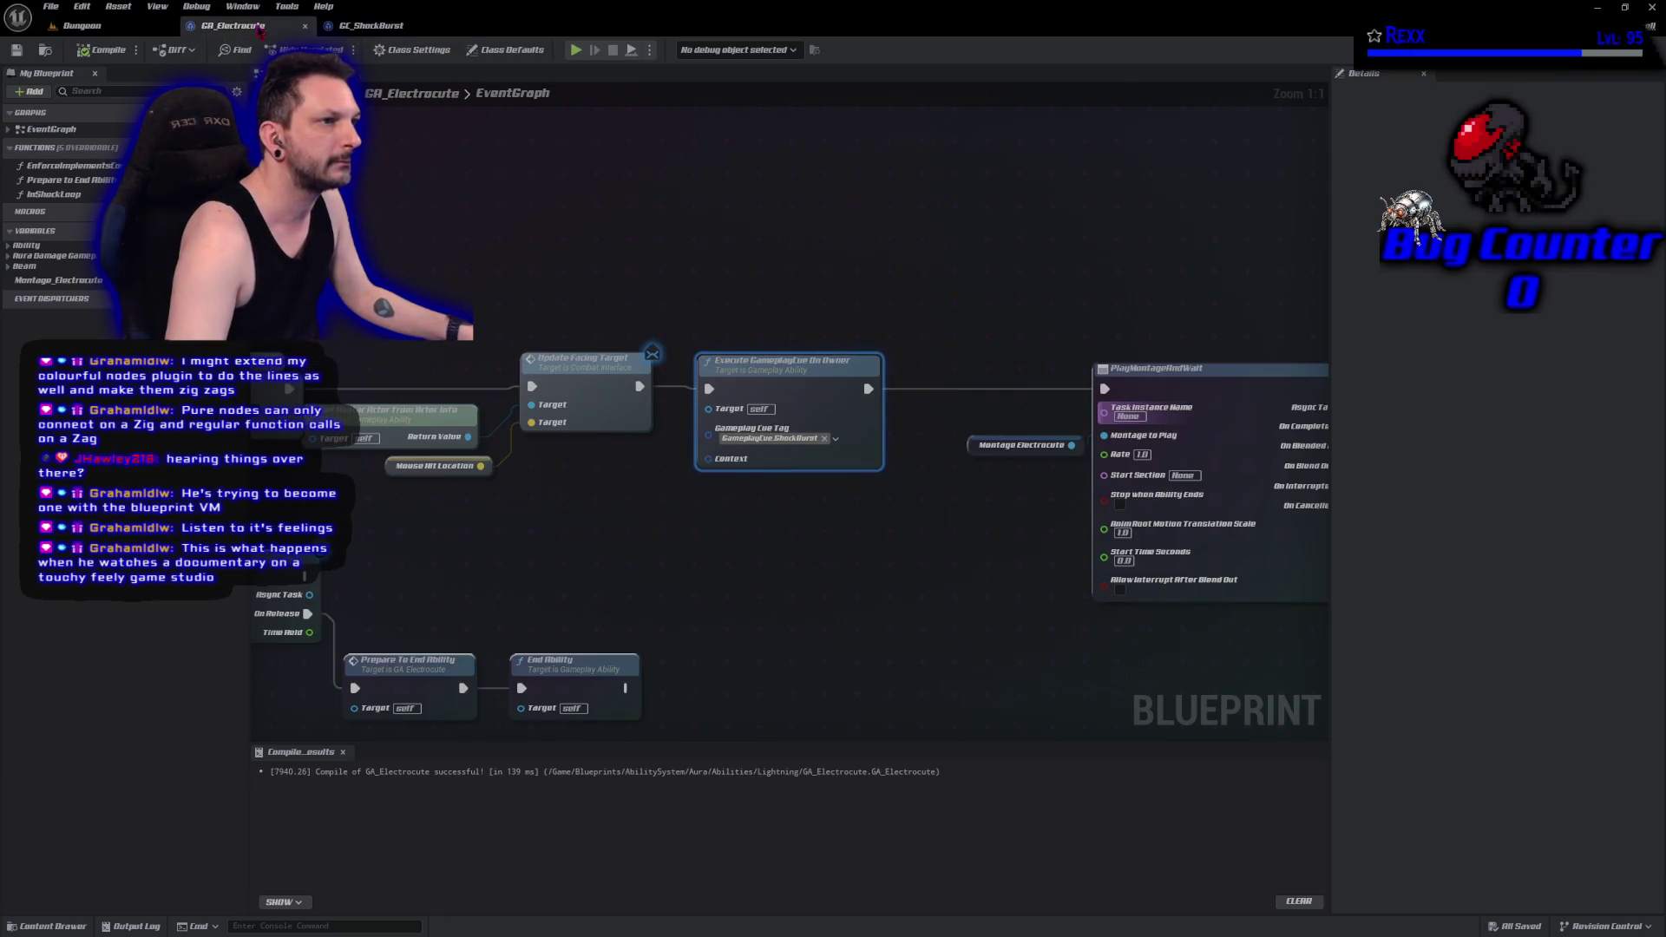
click(395, 25)
click(505, 50)
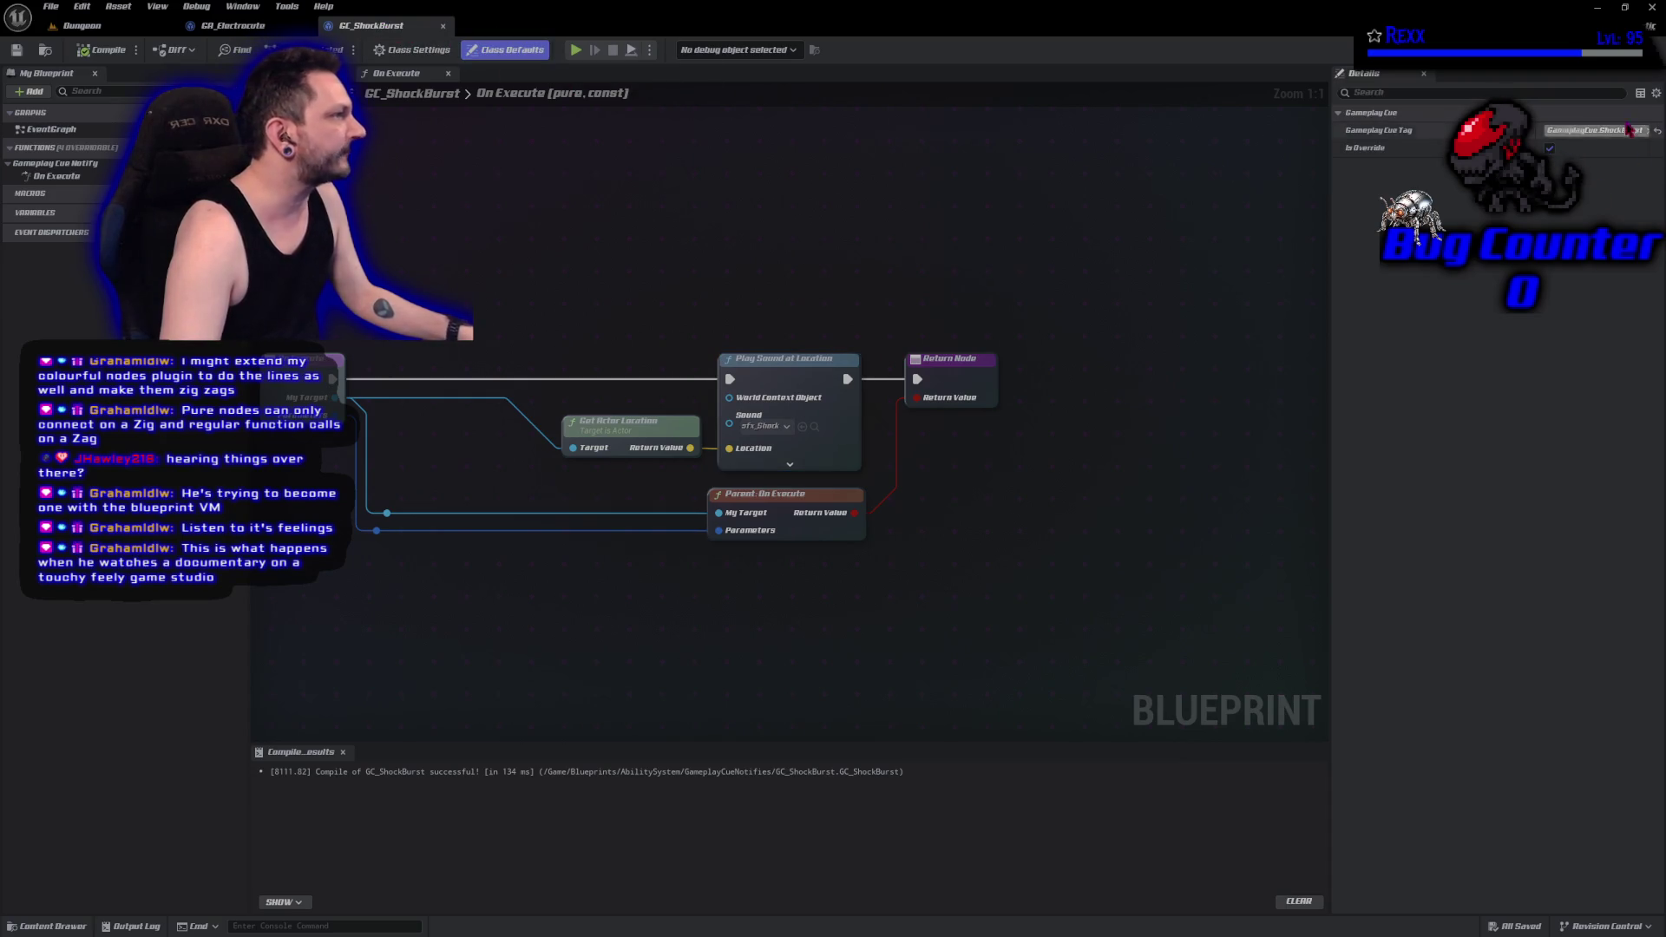
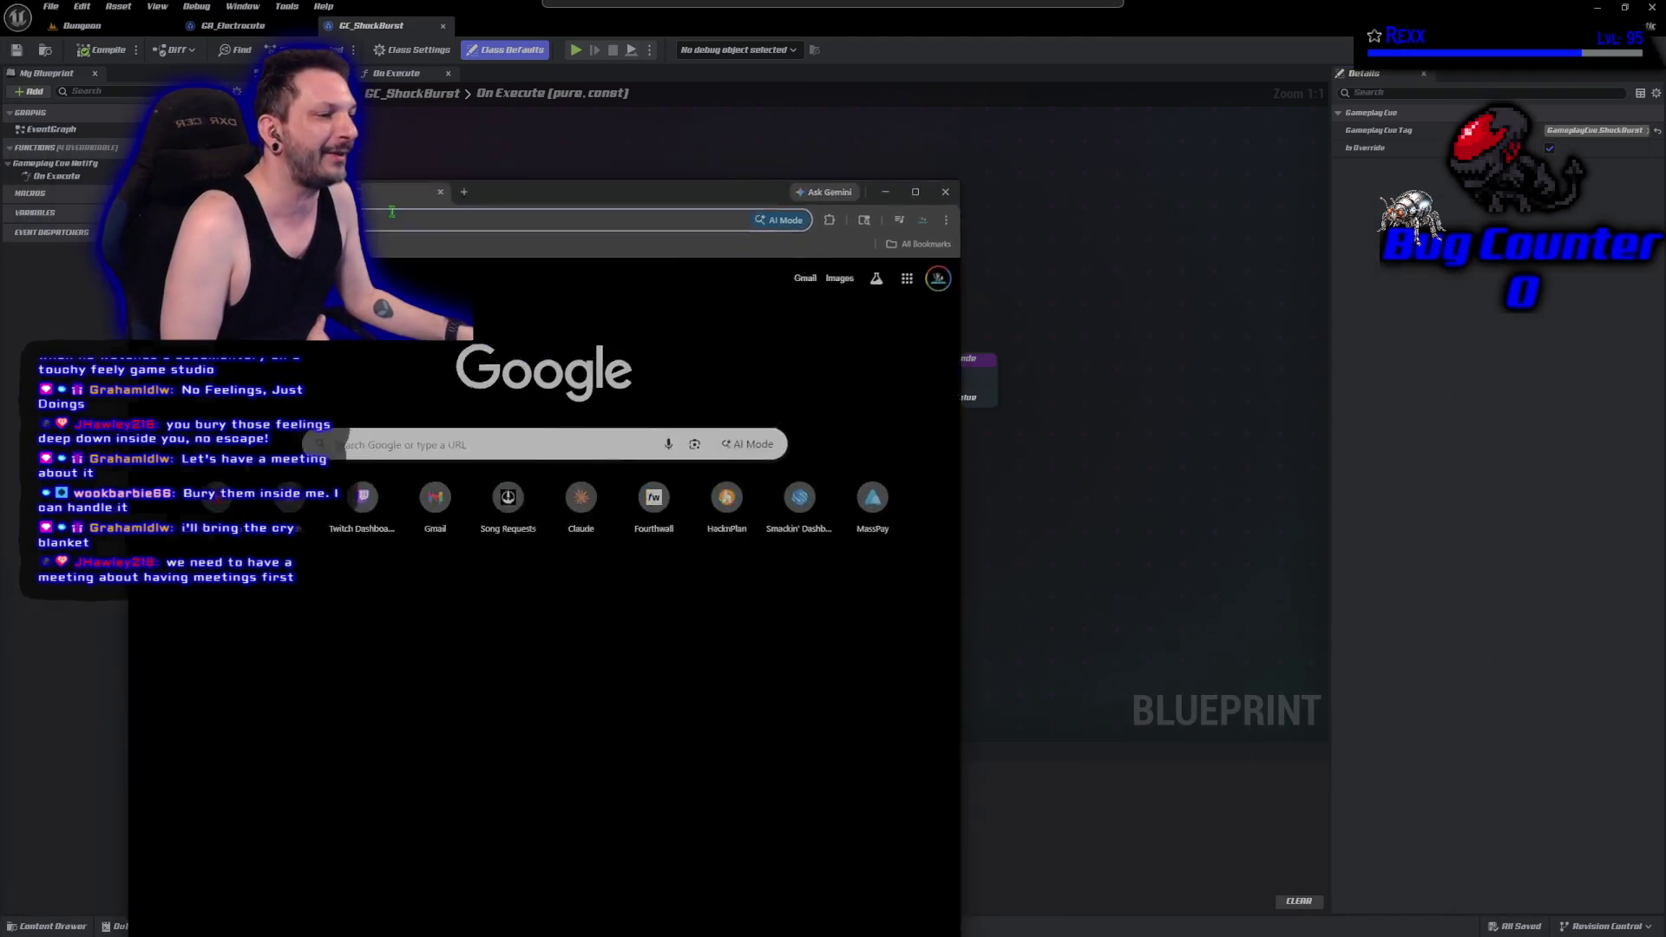
Search YouTube for 'viva la dirt league meetings' and open the Never-ending meeting loops video.
click(401, 542)
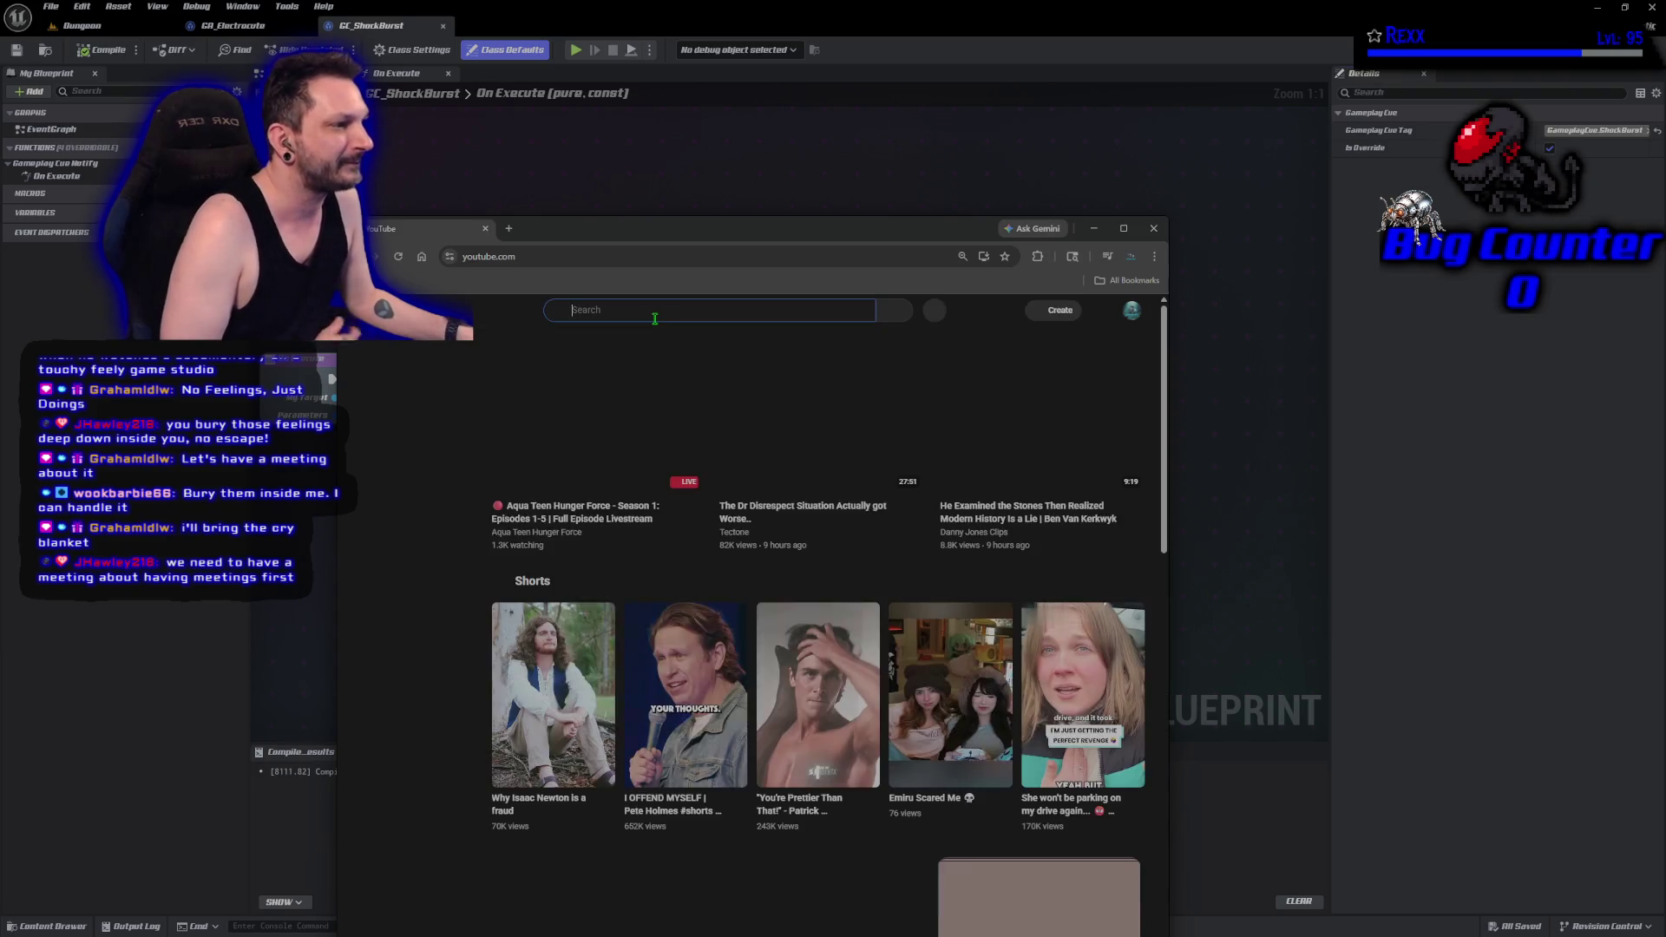
click(655, 314)
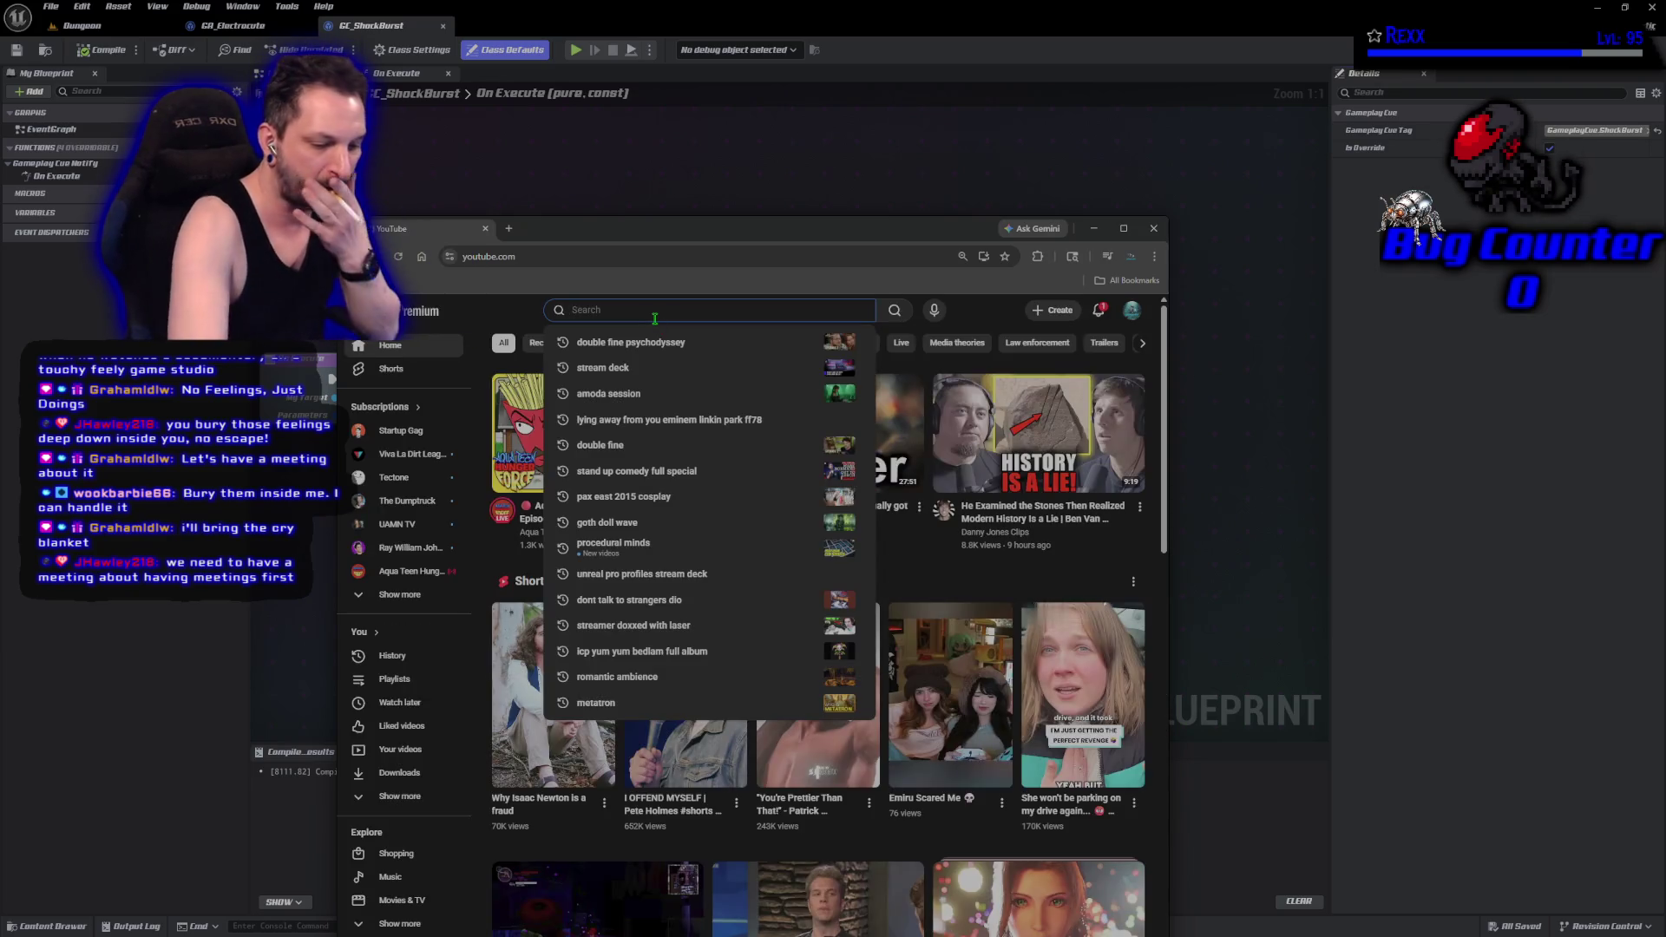
text(viva la dirt league meetings)
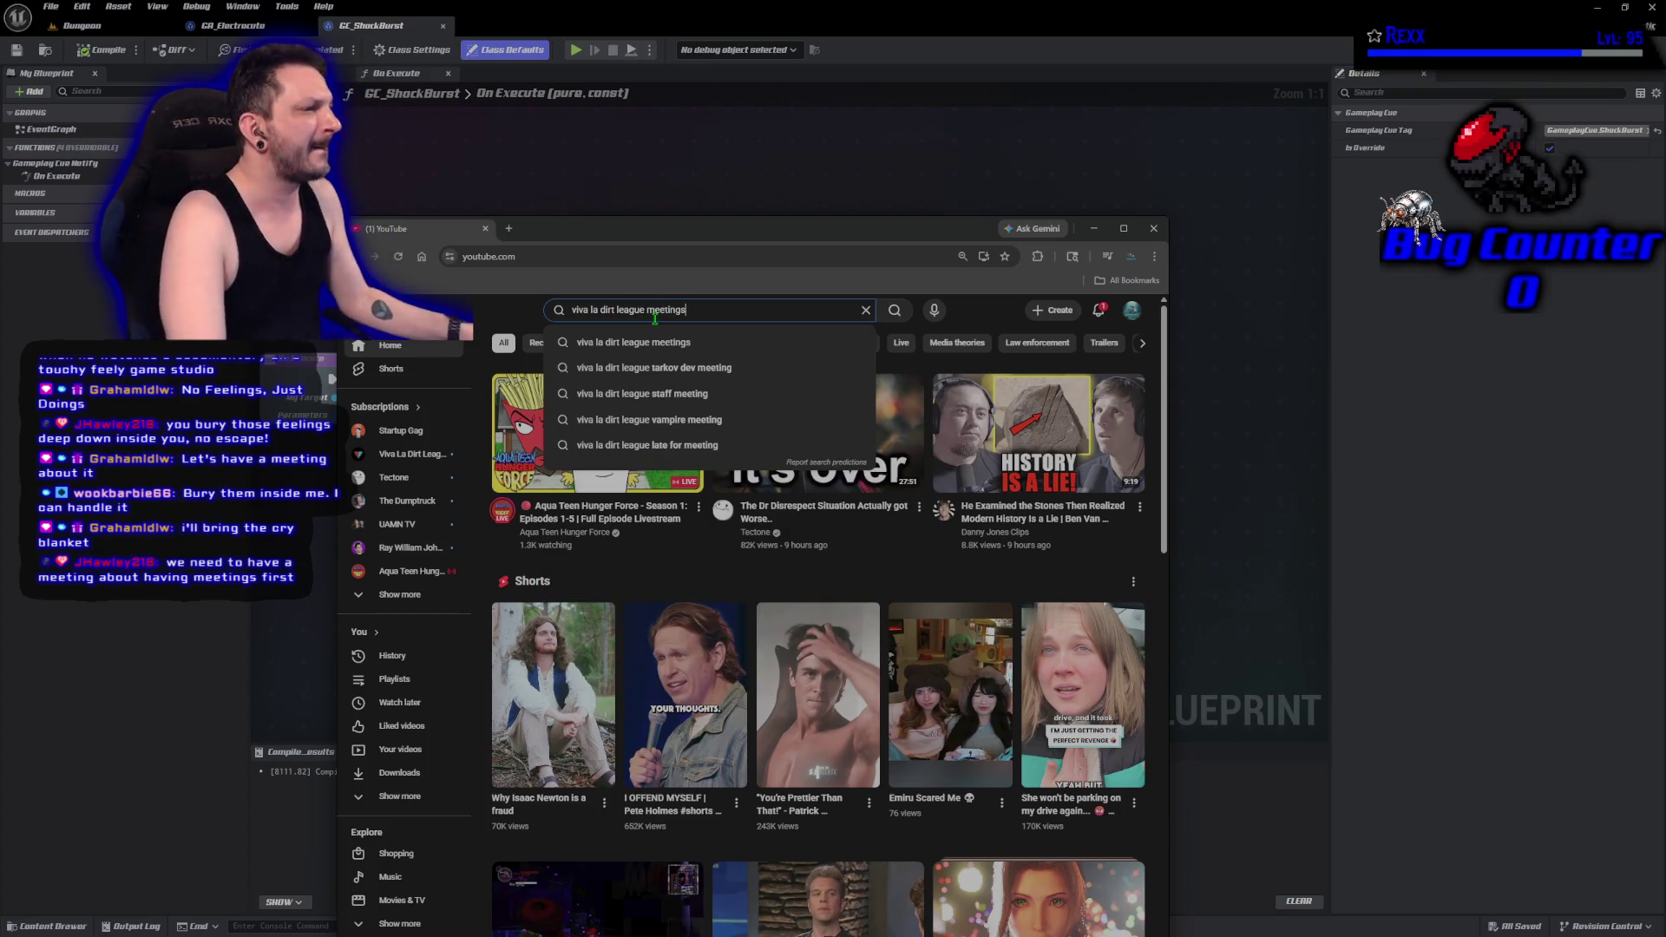
click(656, 343)
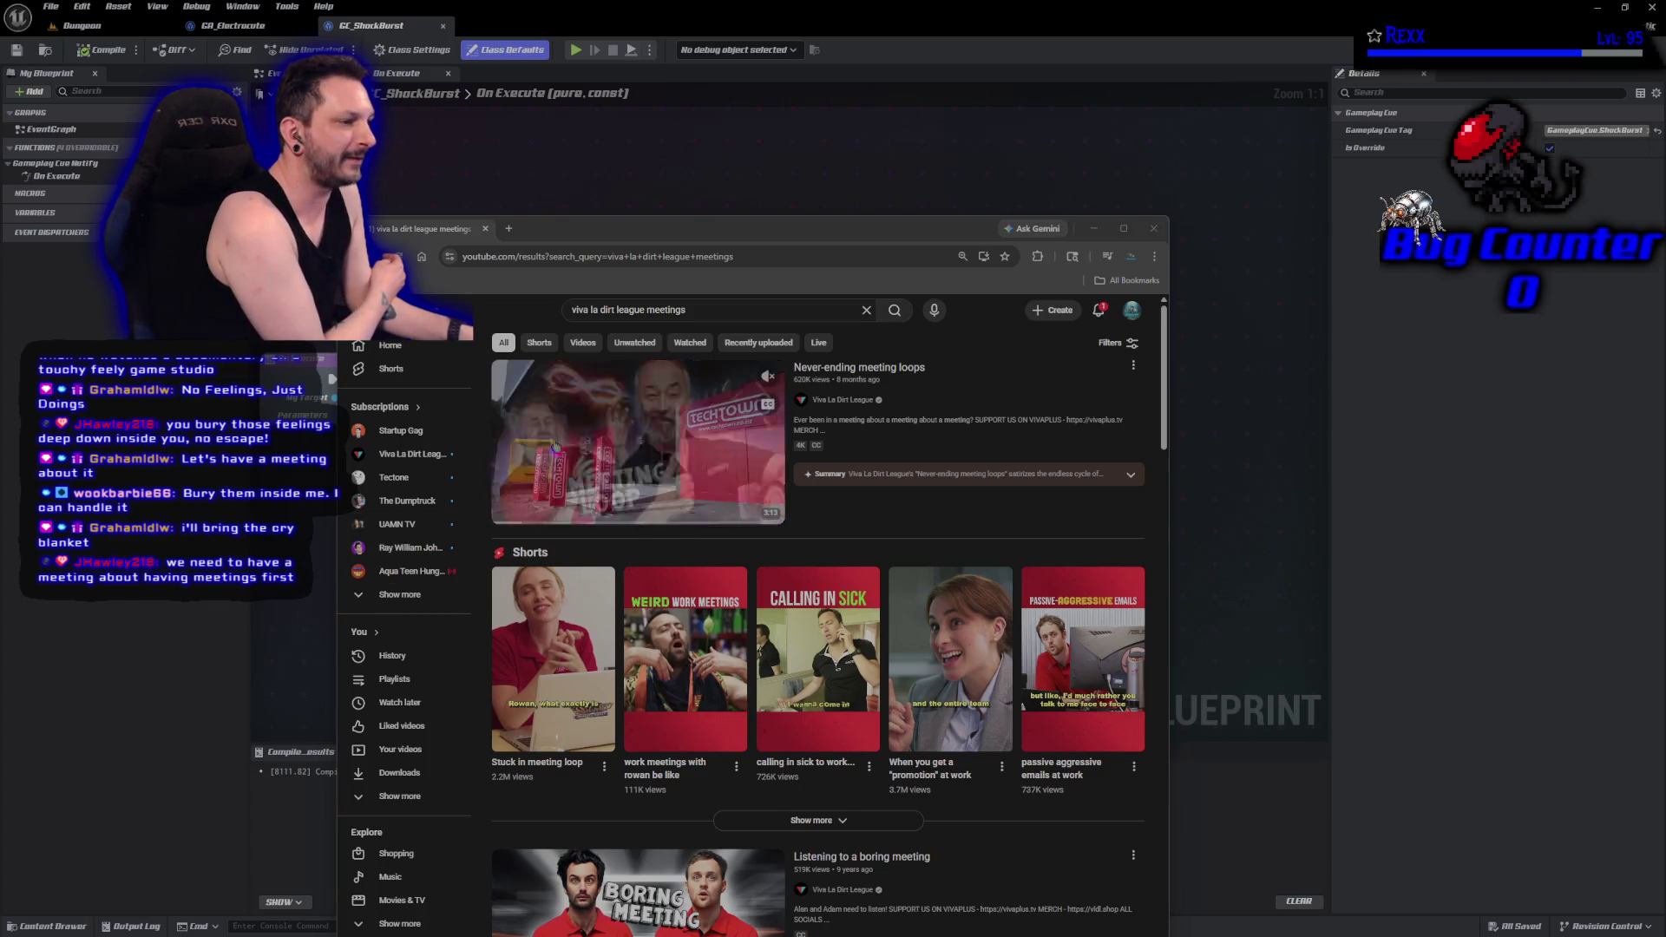
click(638, 441)
Maximize the browser and replay the Never-ending meeting loops video full screen.
double_click(591, 226)
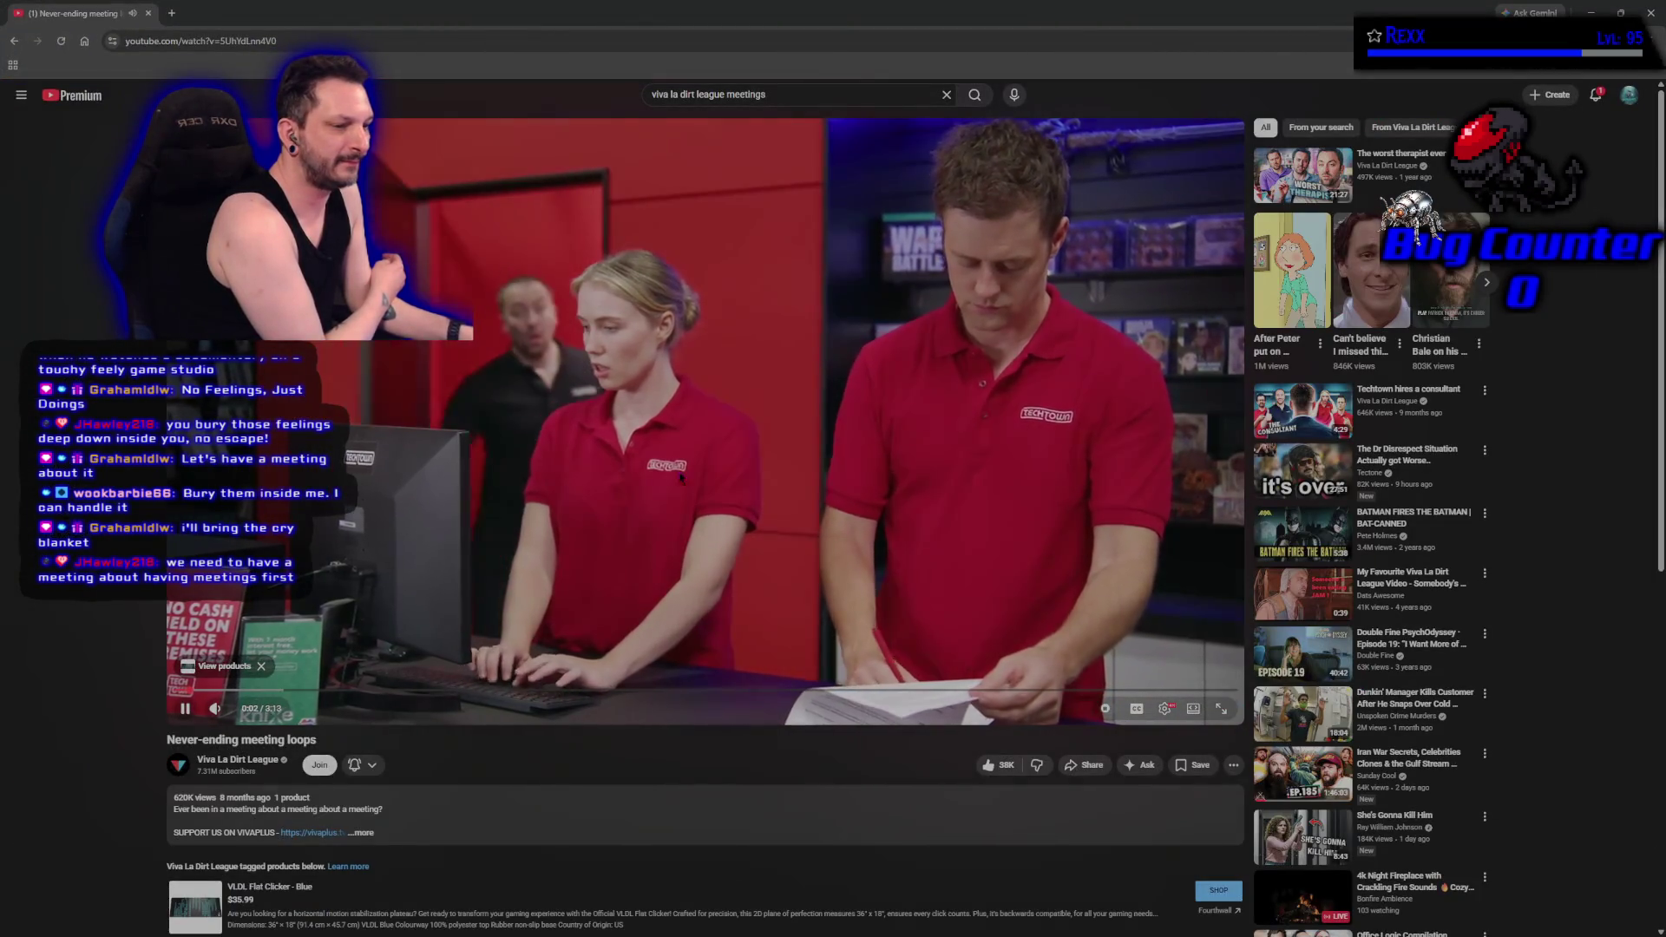
click(606, 412)
key(alt+Left)
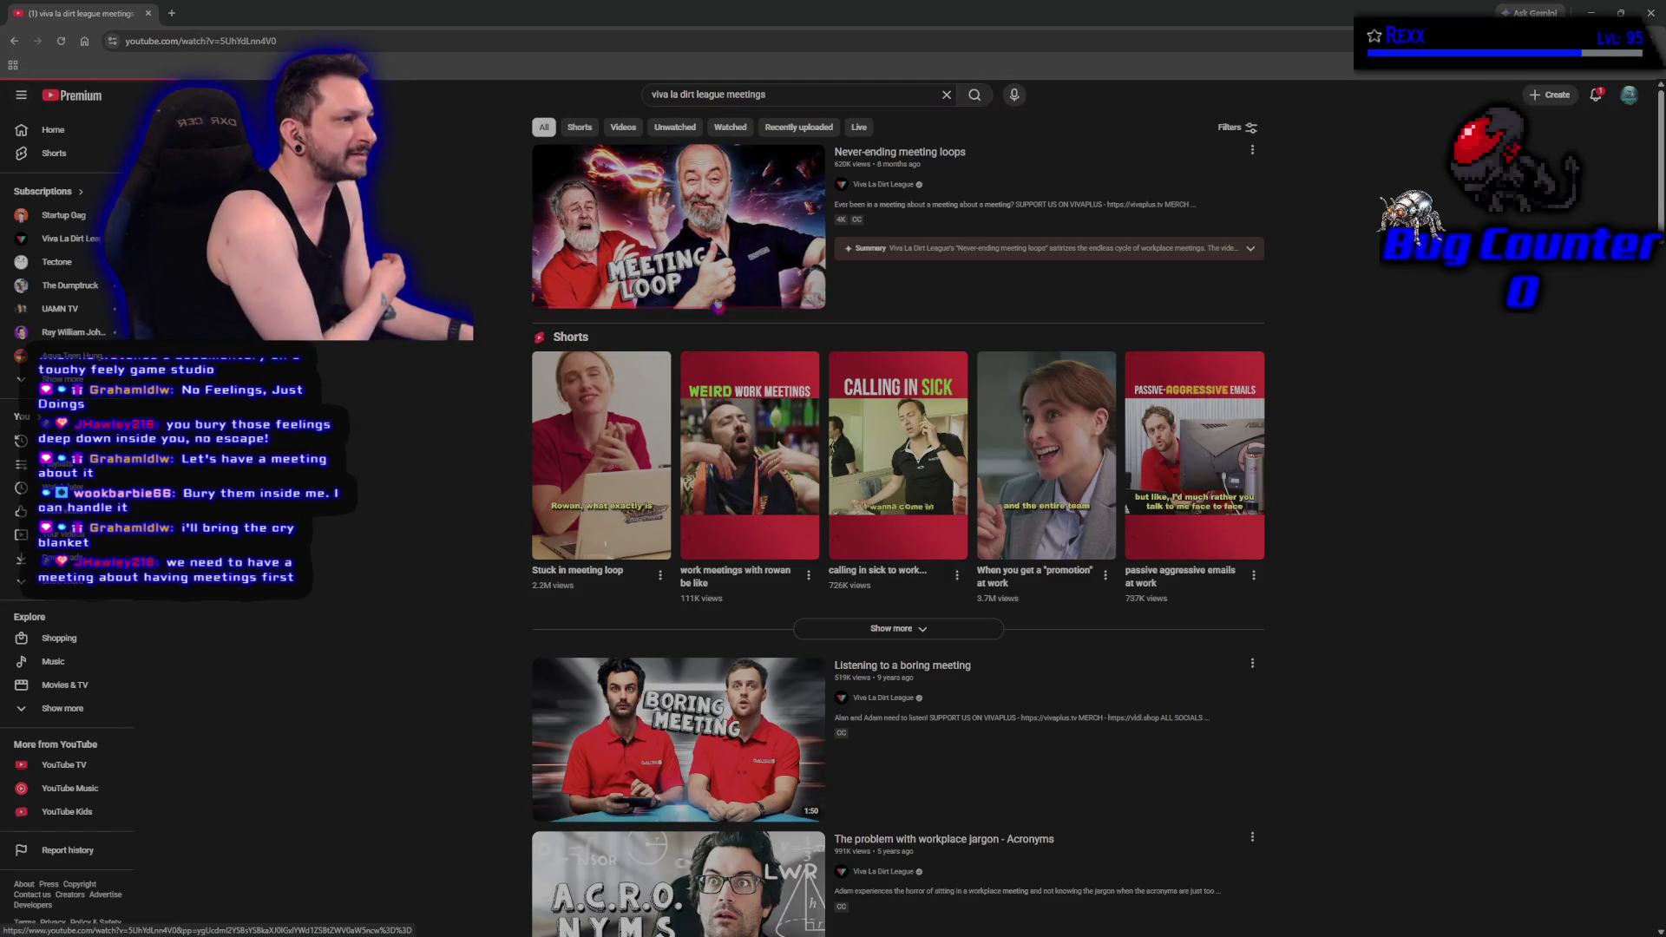
click(682, 277)
key(F11)
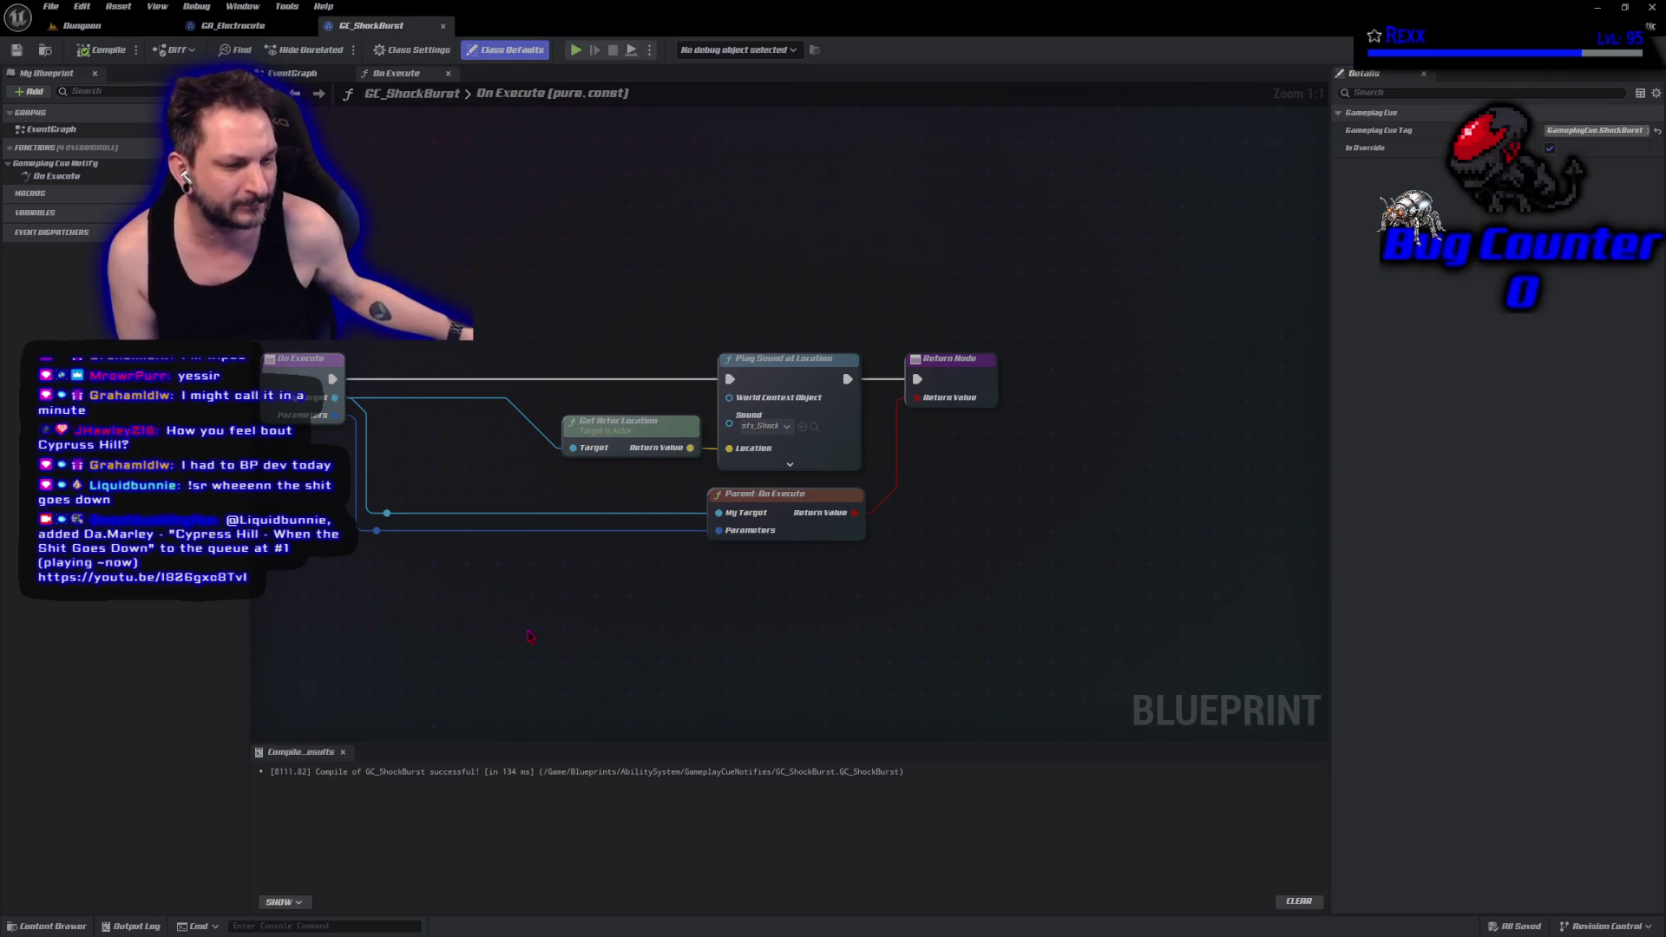
click(490, 649)
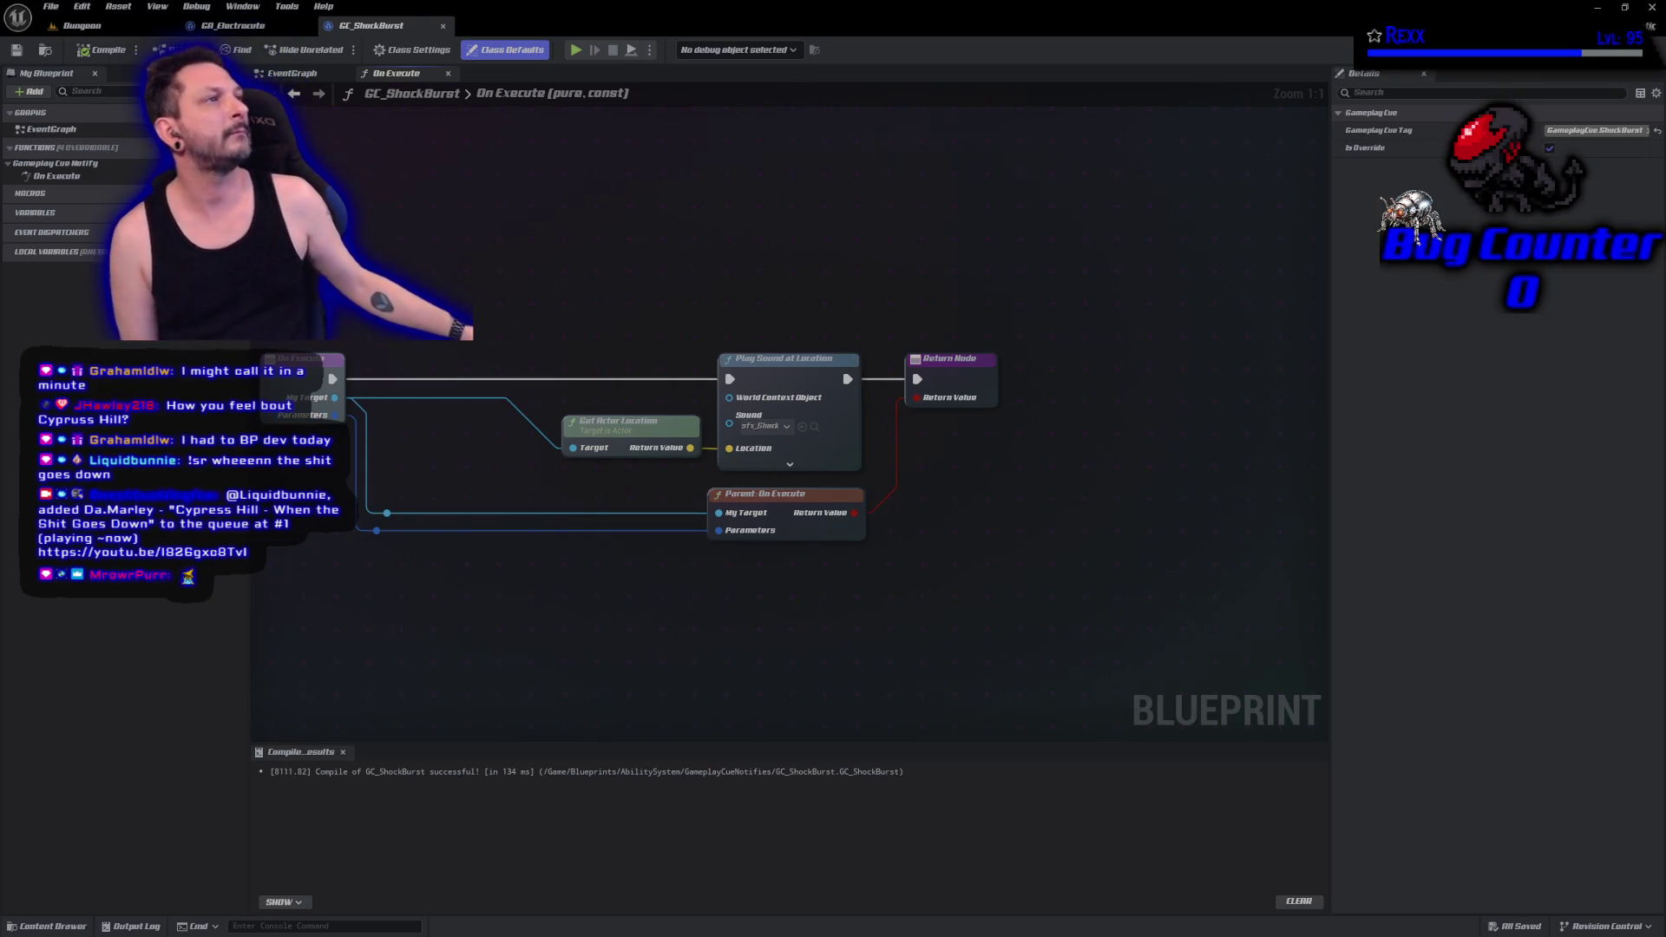
Switch to the Dungeon level and run a brief Play In Editor test, then stop it.
click(82, 26)
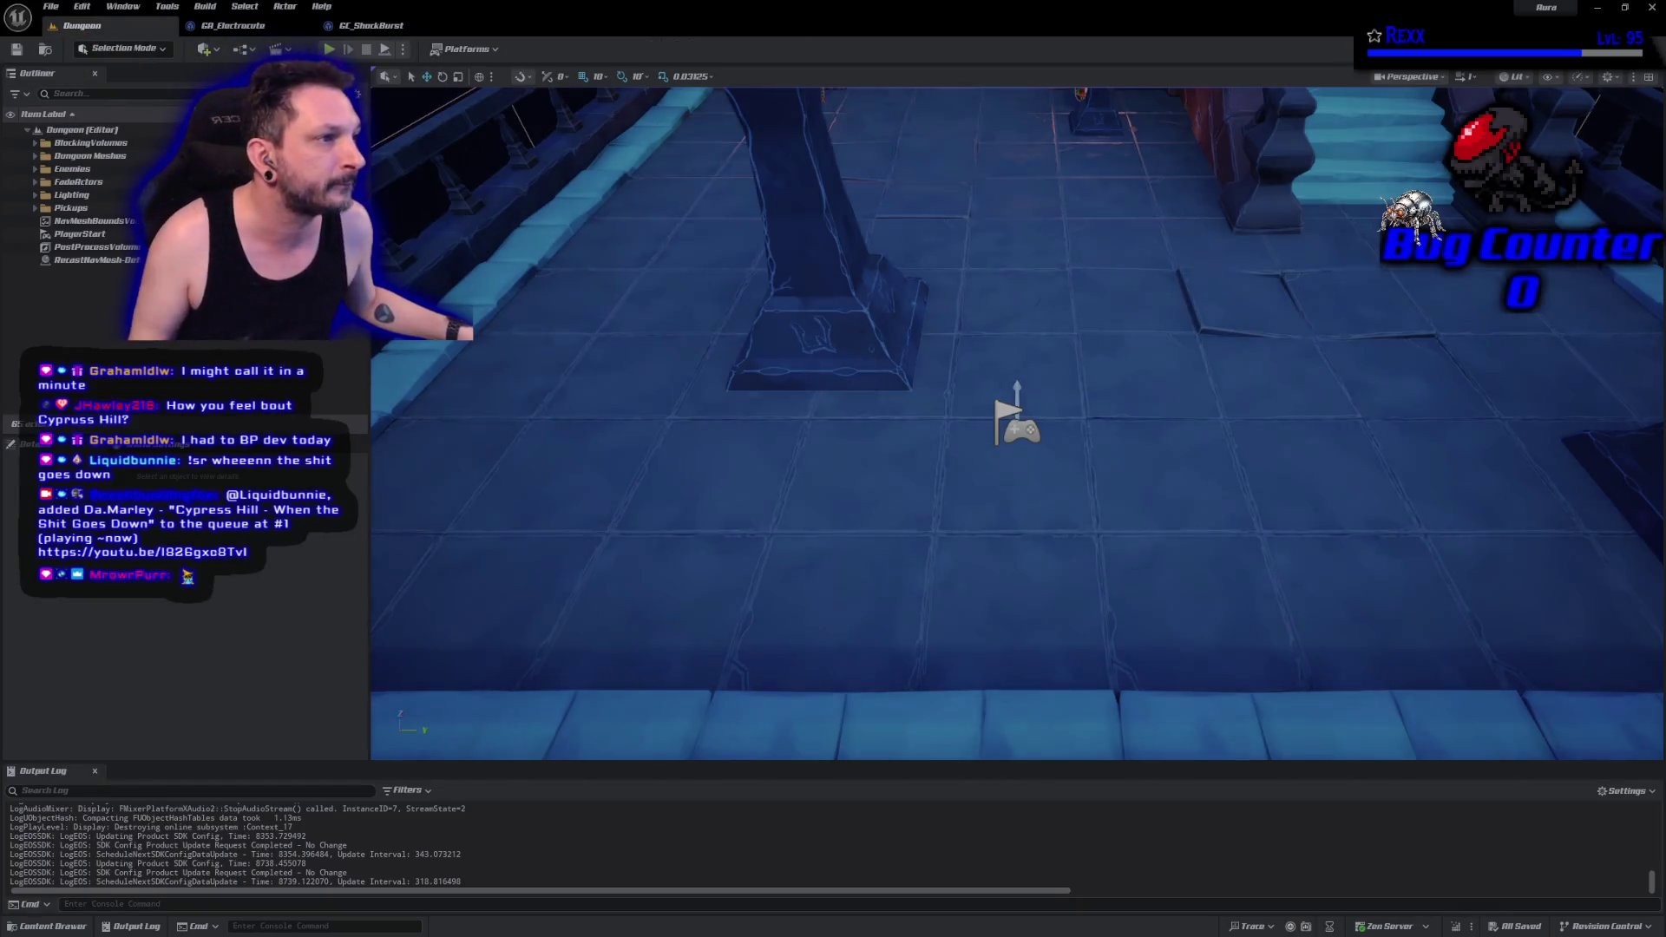
key(alt+p)
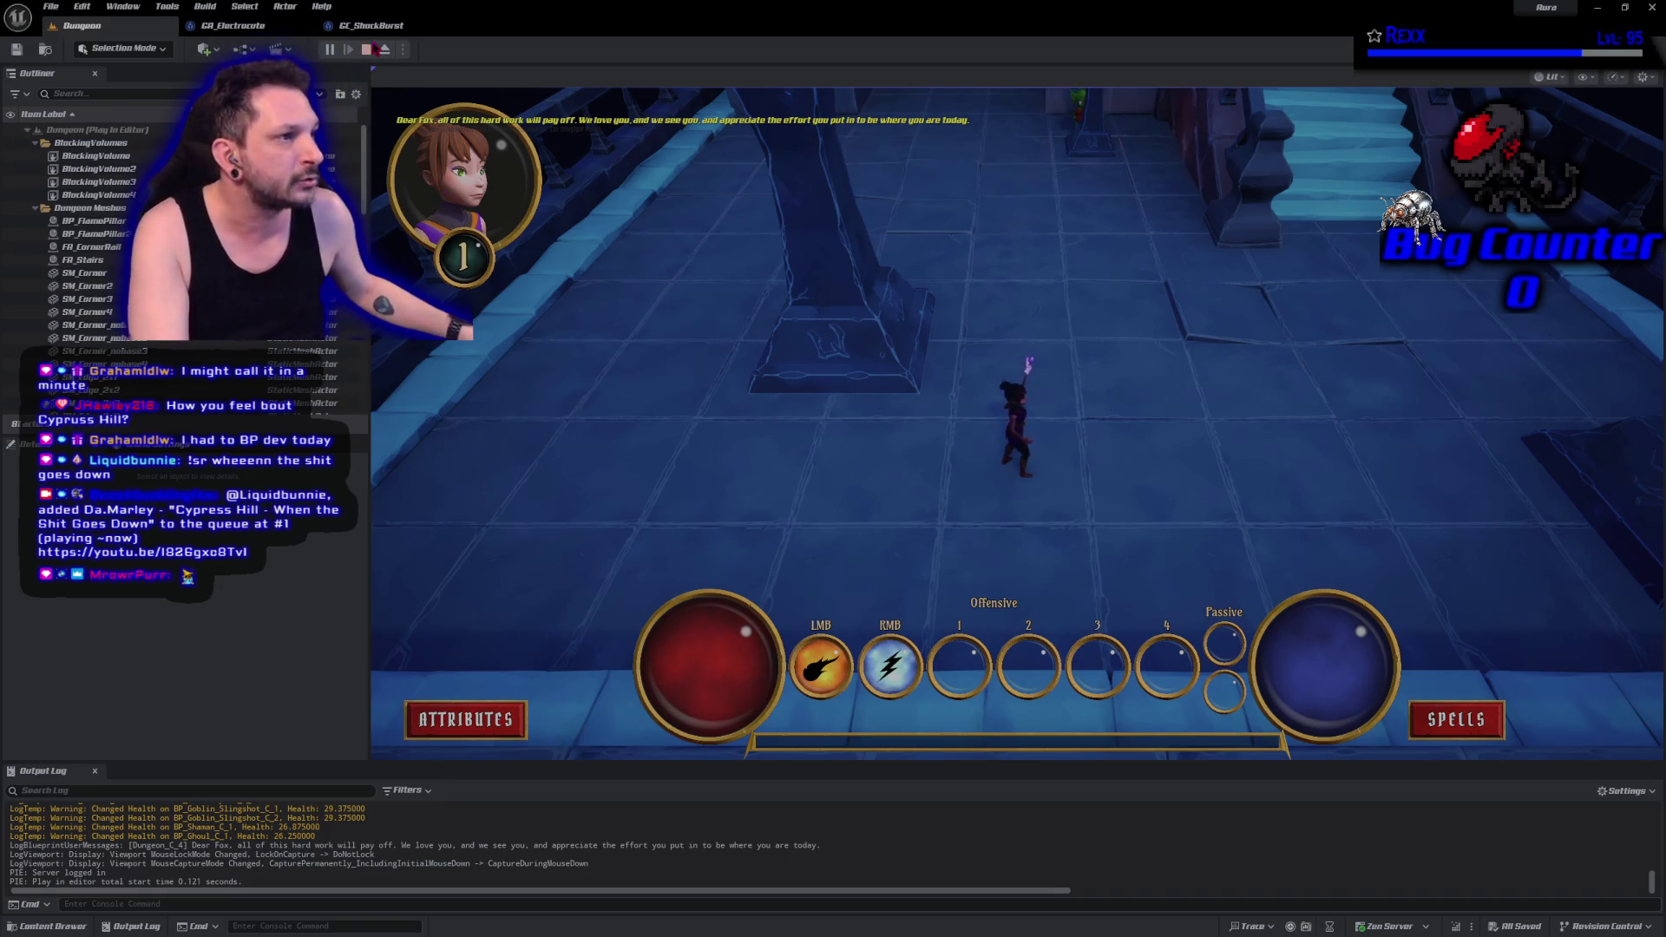
key(Escape)
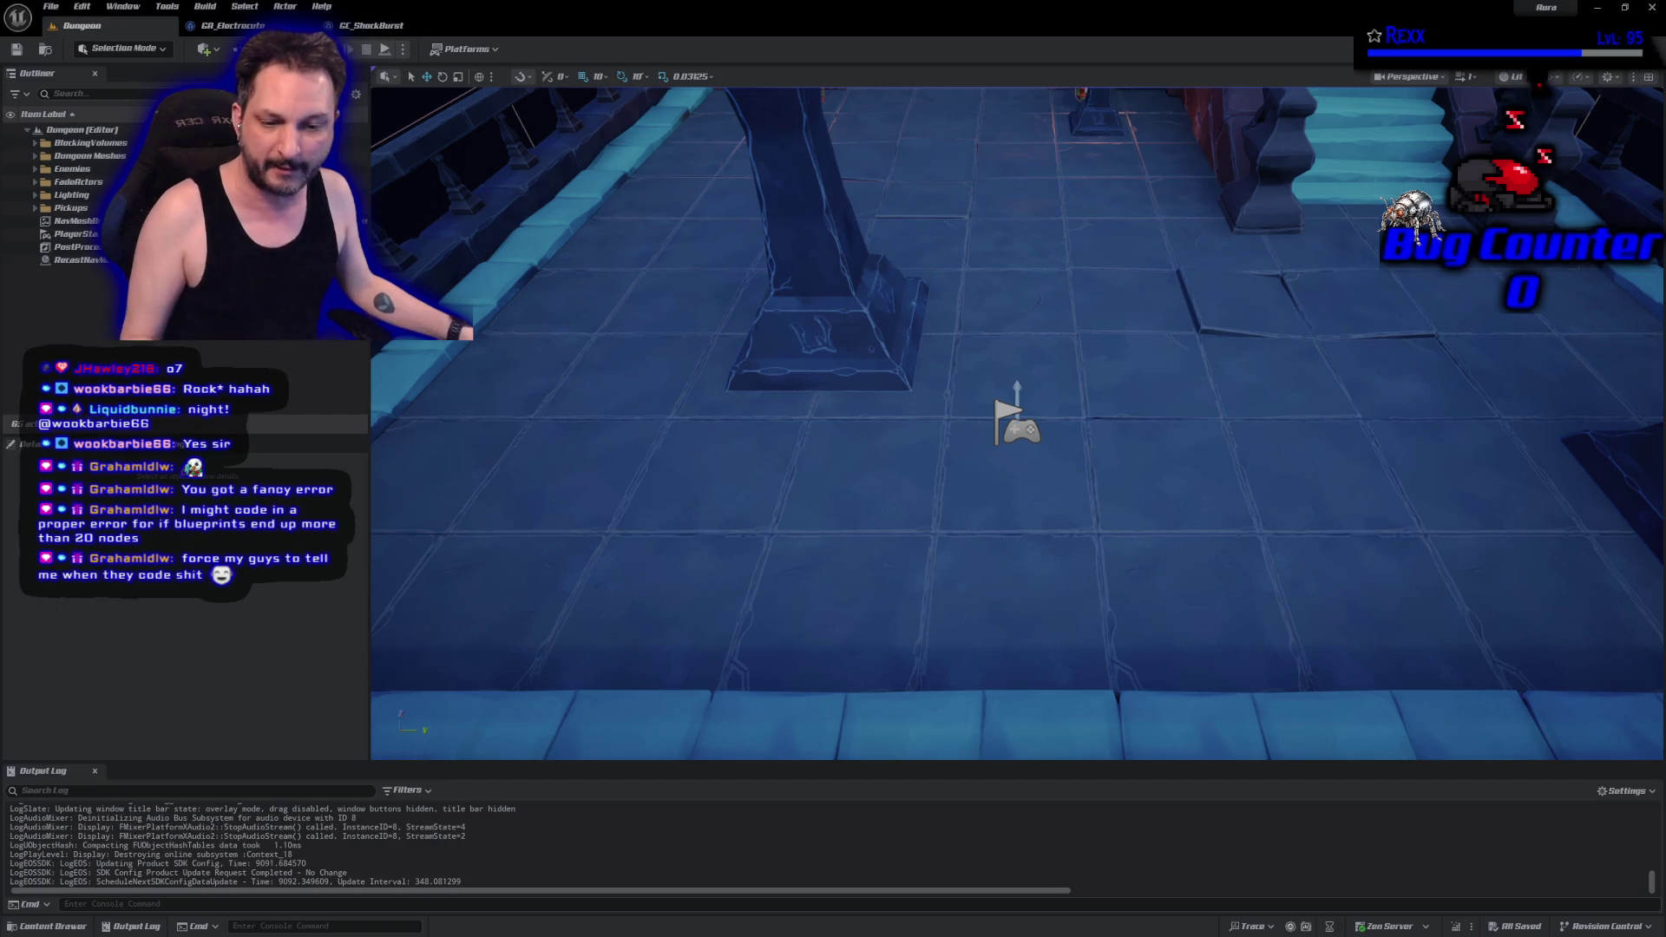
key(alt+Tab)
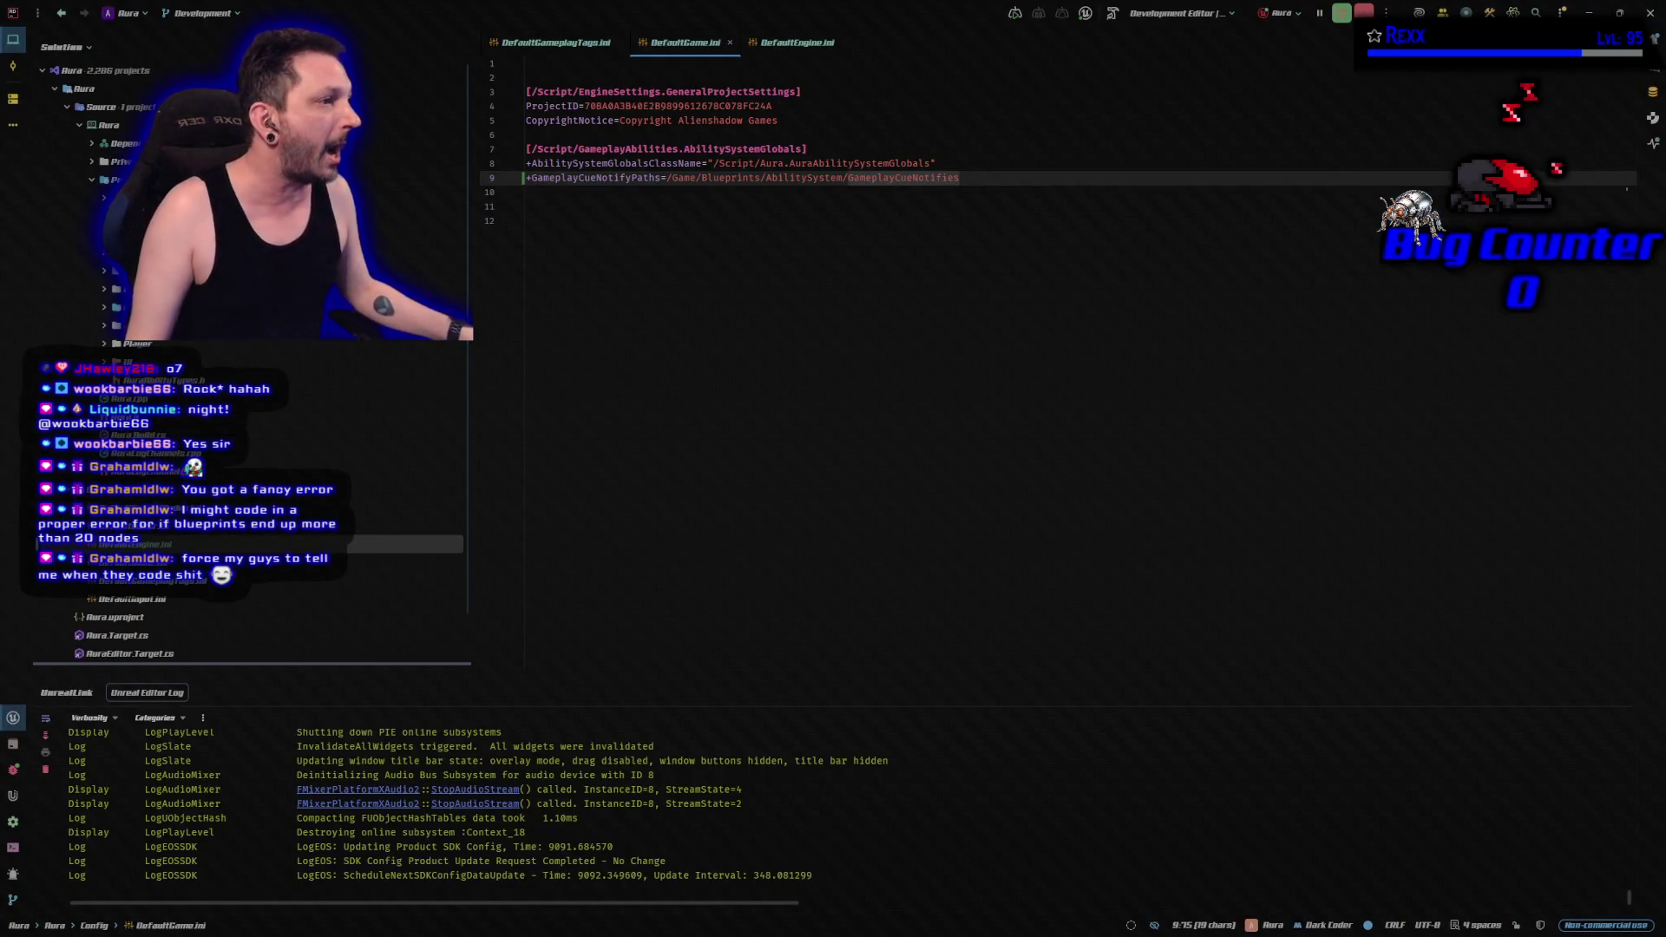
key(Home)
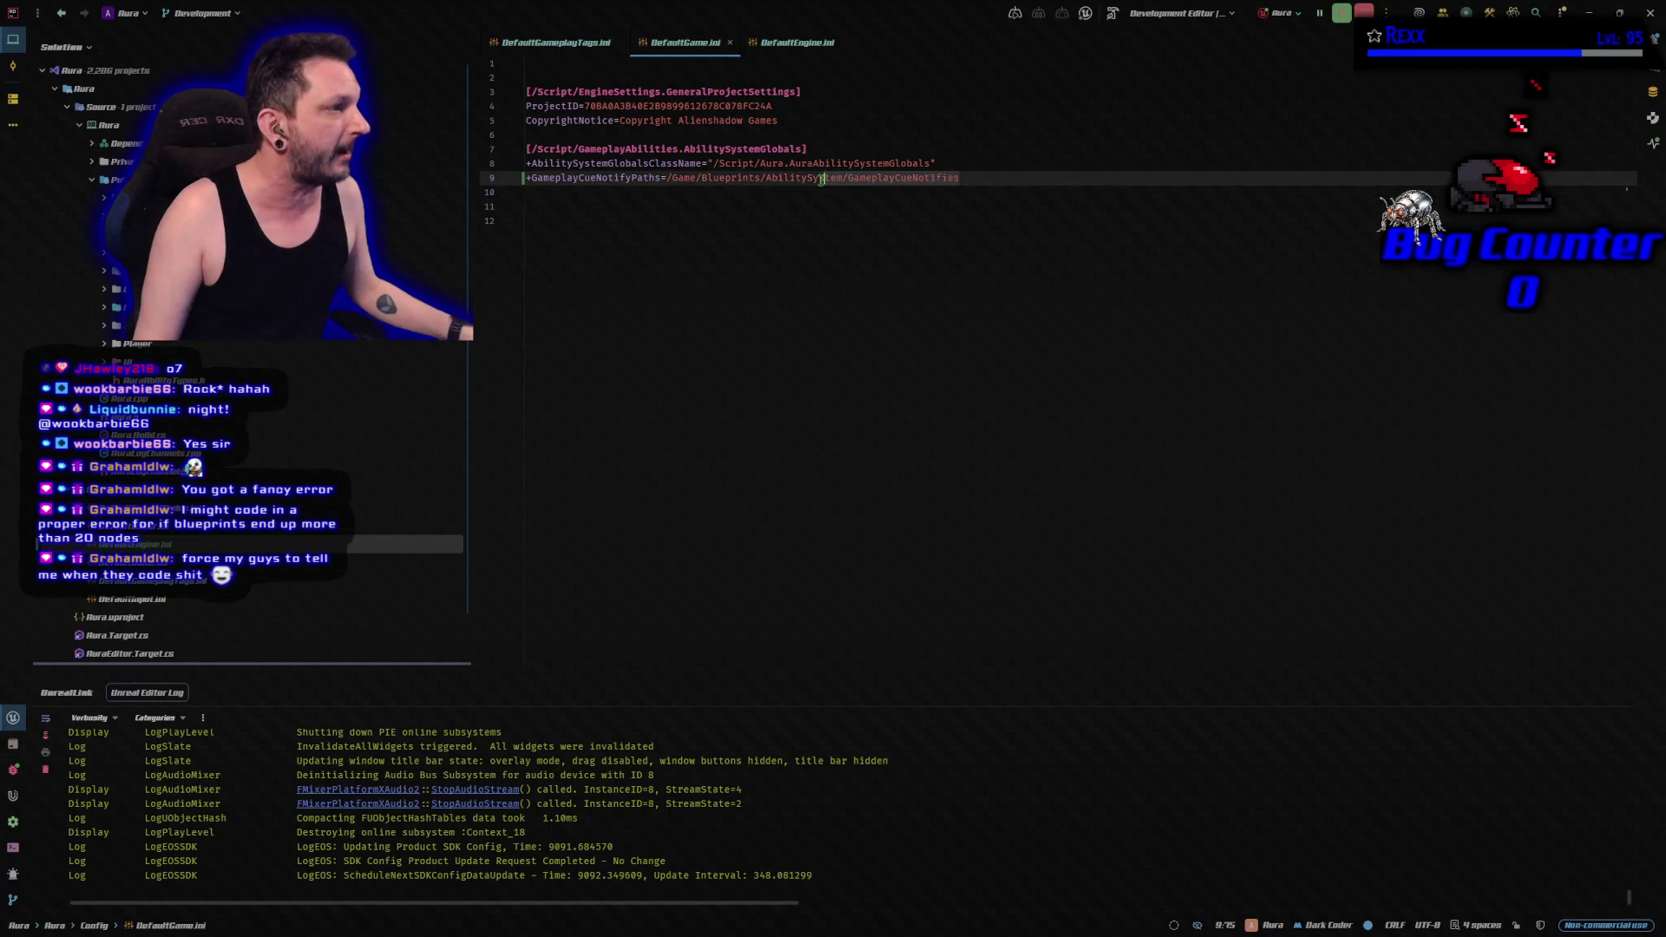
key(Left)
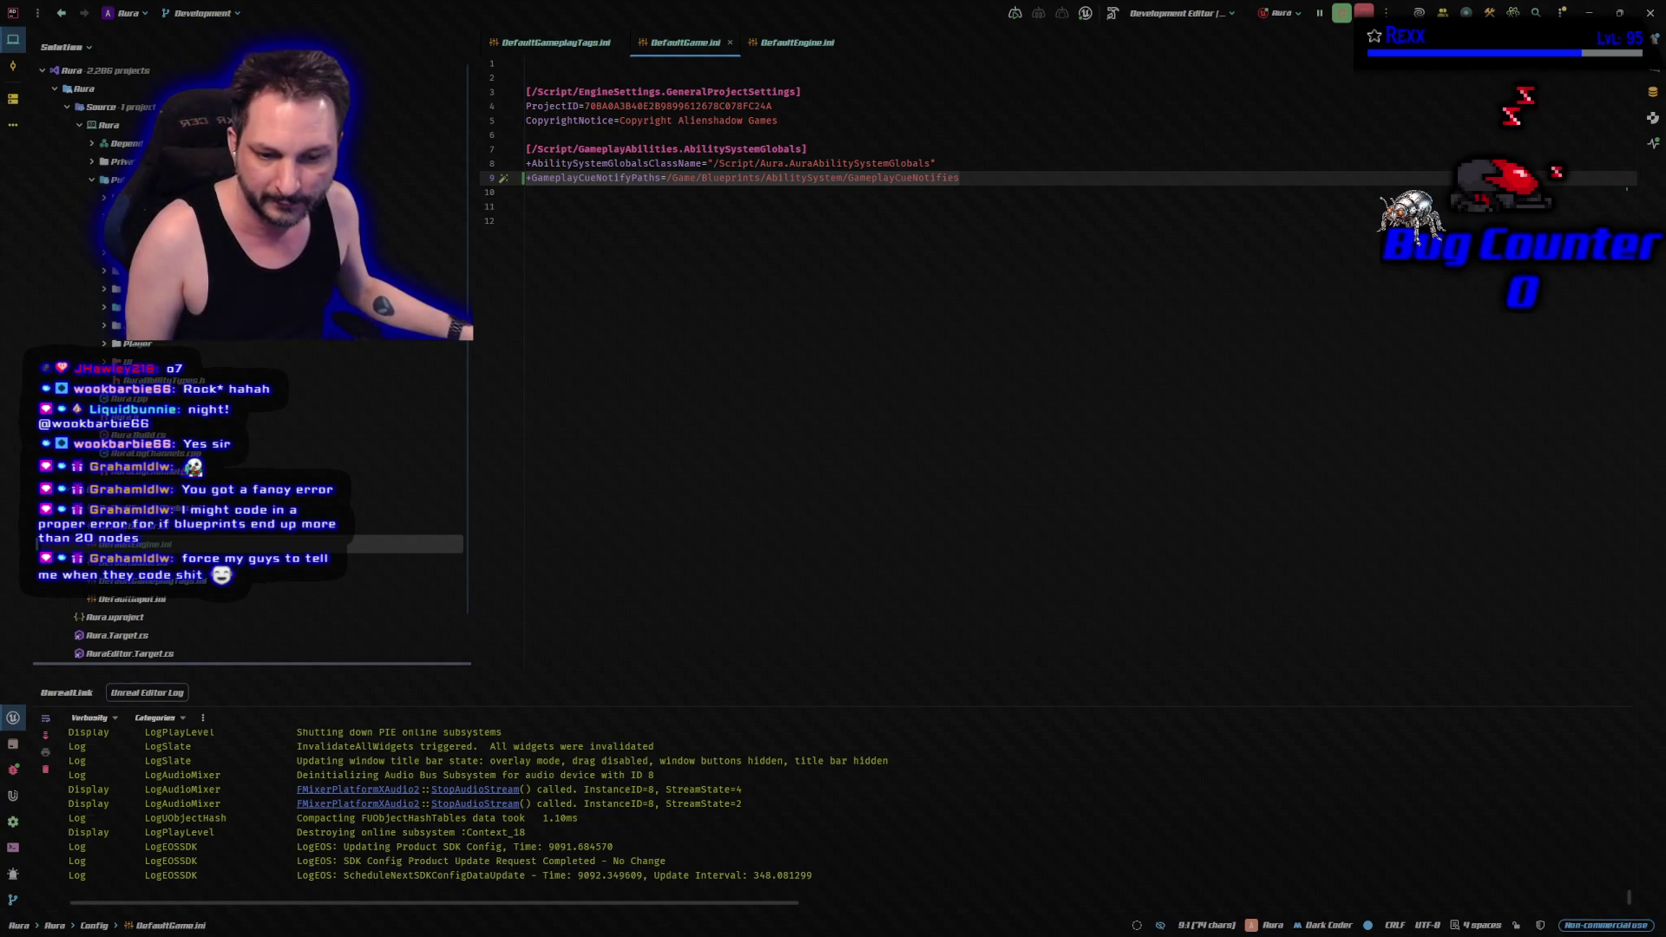
key(alt+Tab)
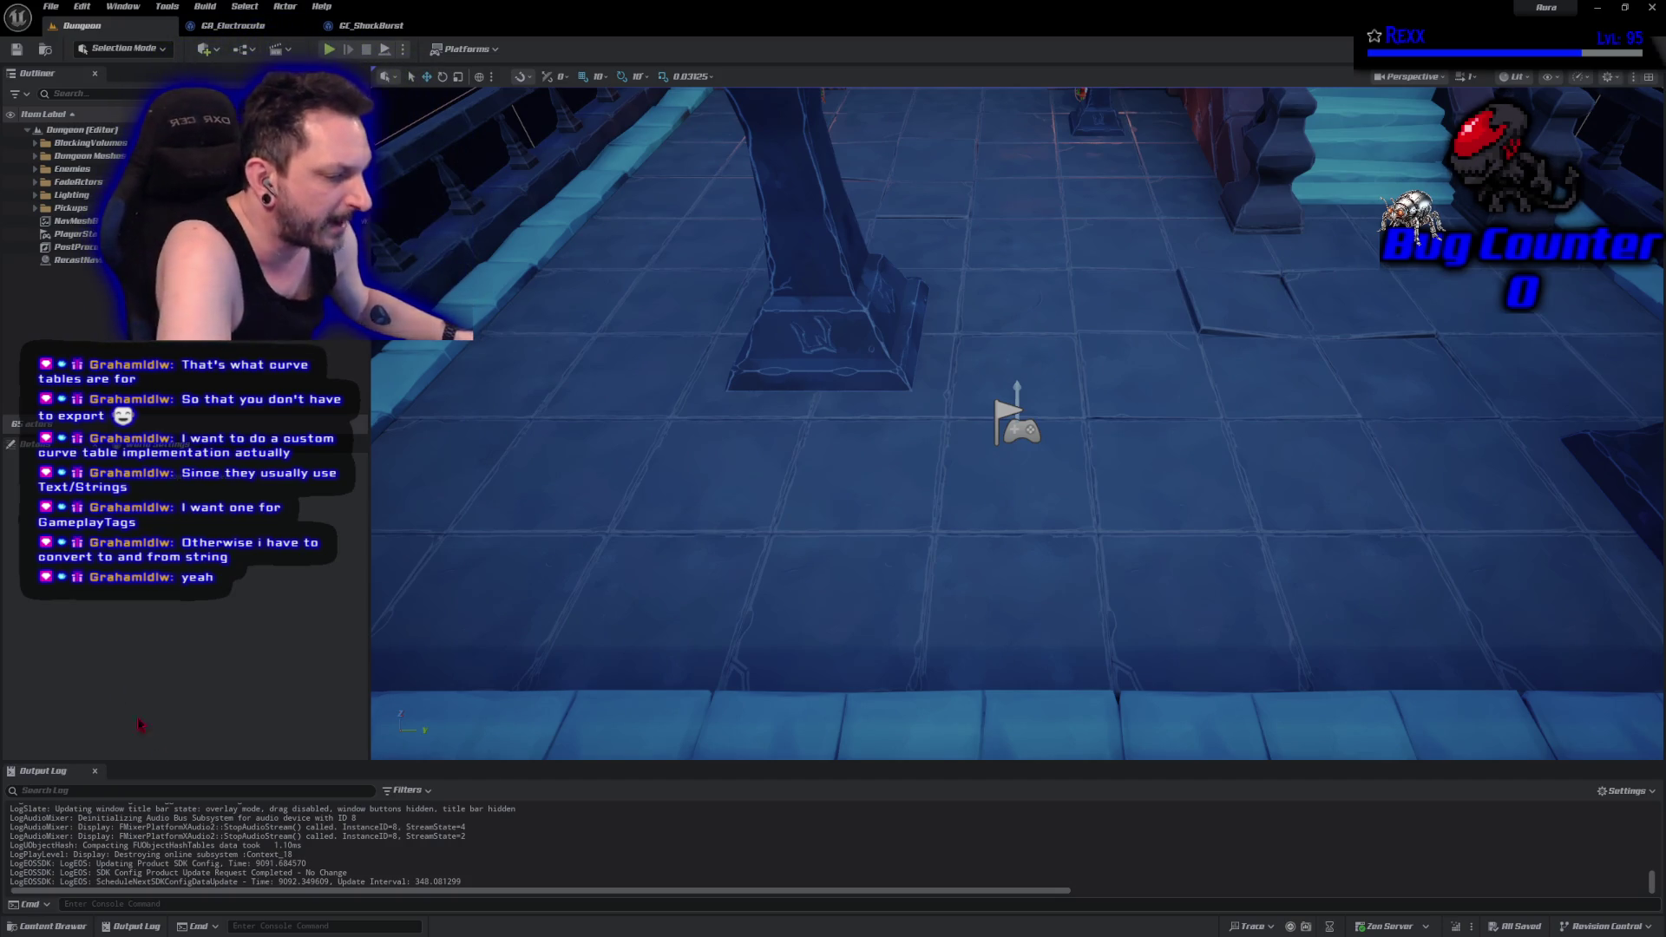
Open the CT_Damage curve table from the Blueprints > AbilitySystem > Data folder.
click(52, 925)
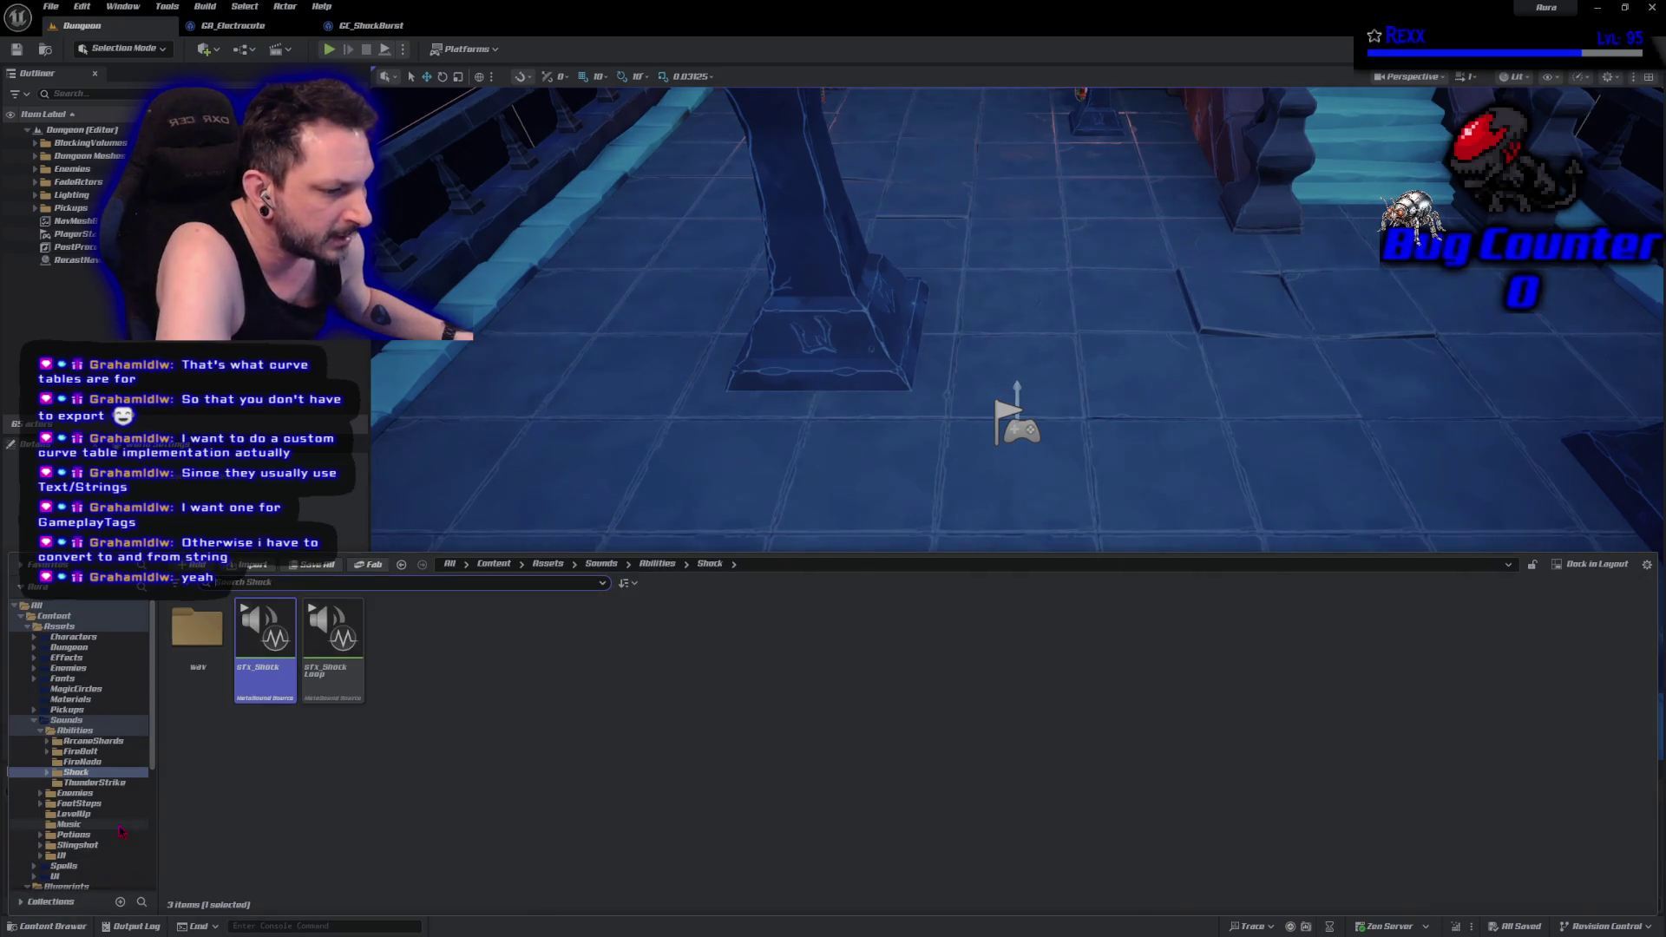
scroll(122, 831, down, 3)
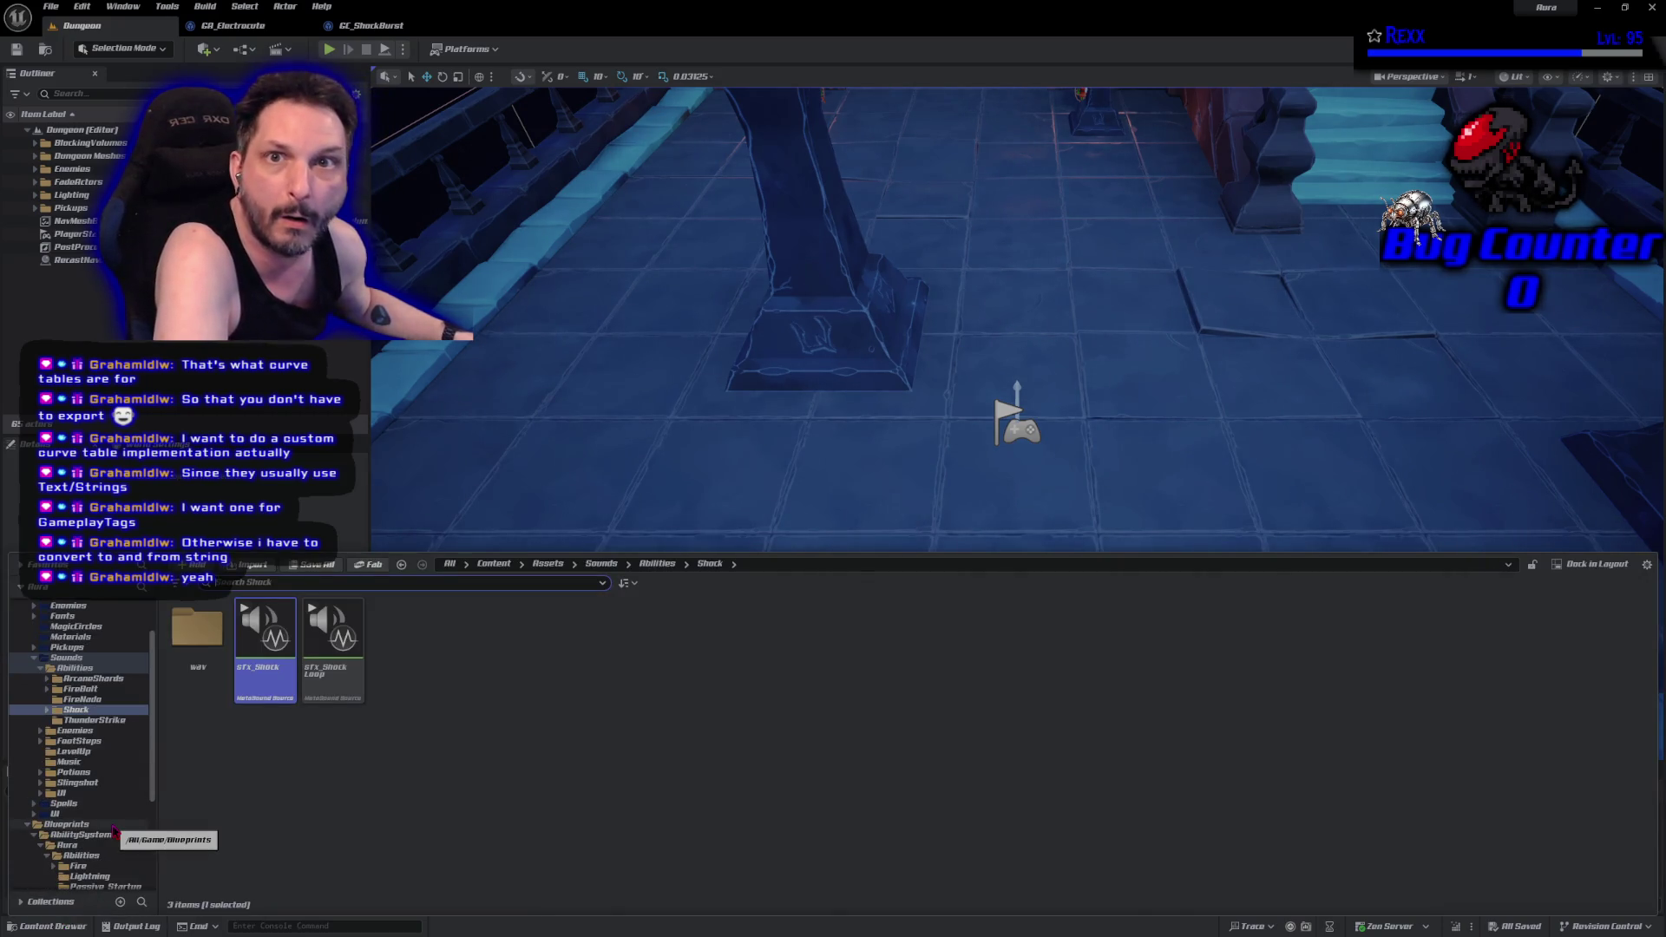
scroll(114, 831, down, 6)
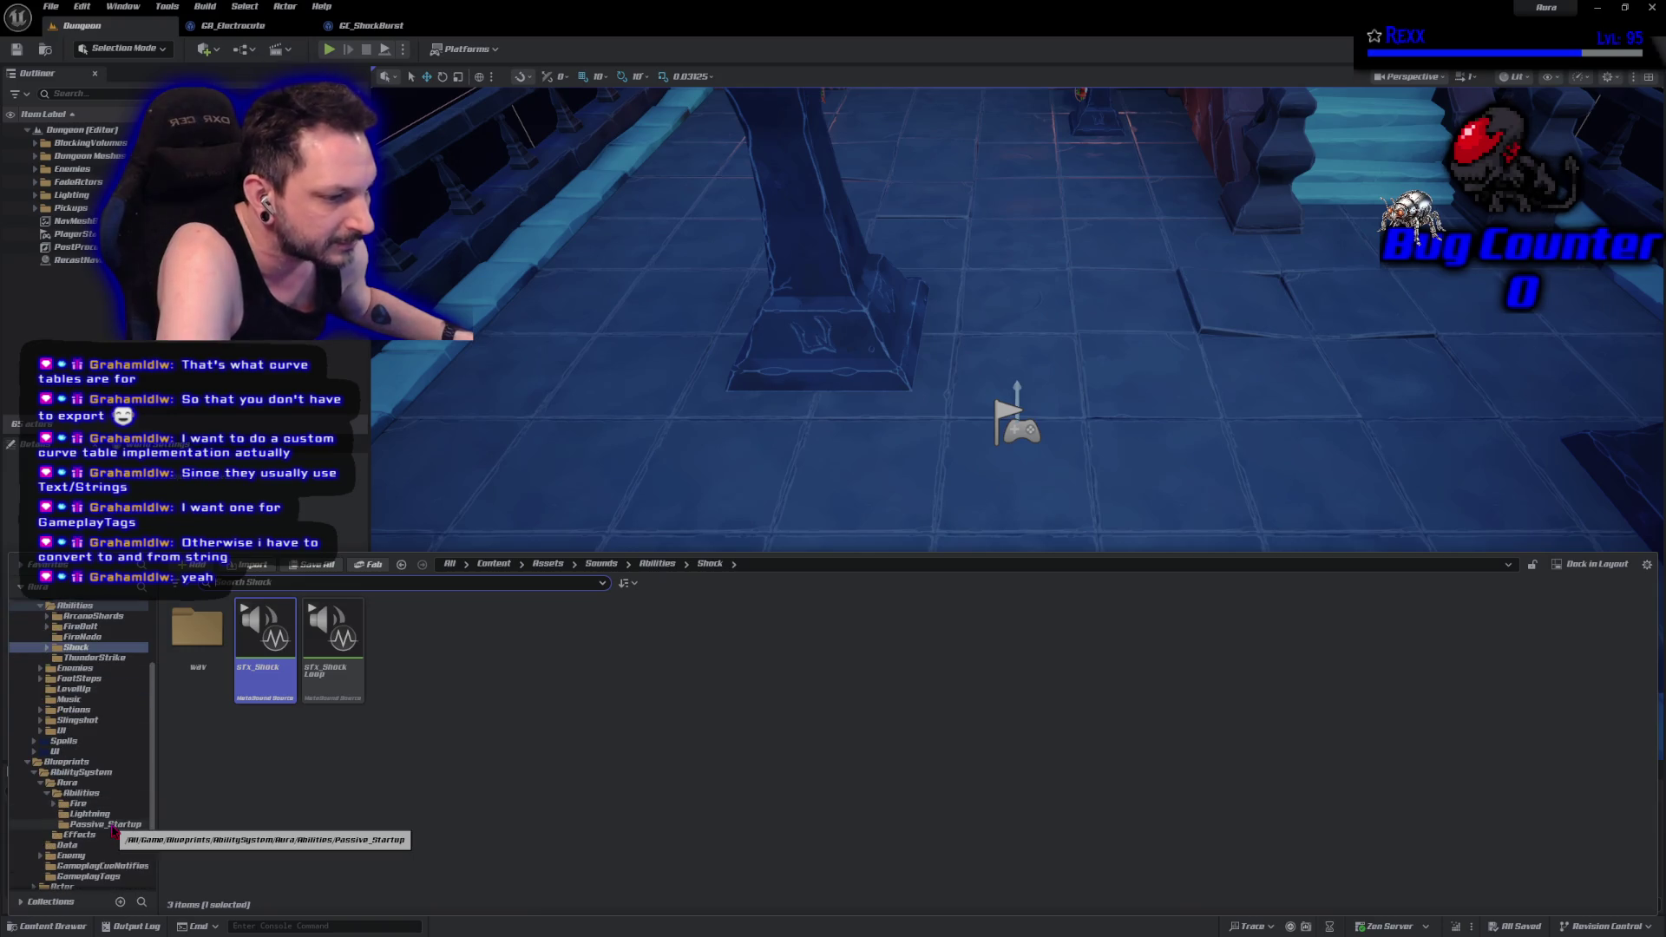
scroll(114, 831, down, 1)
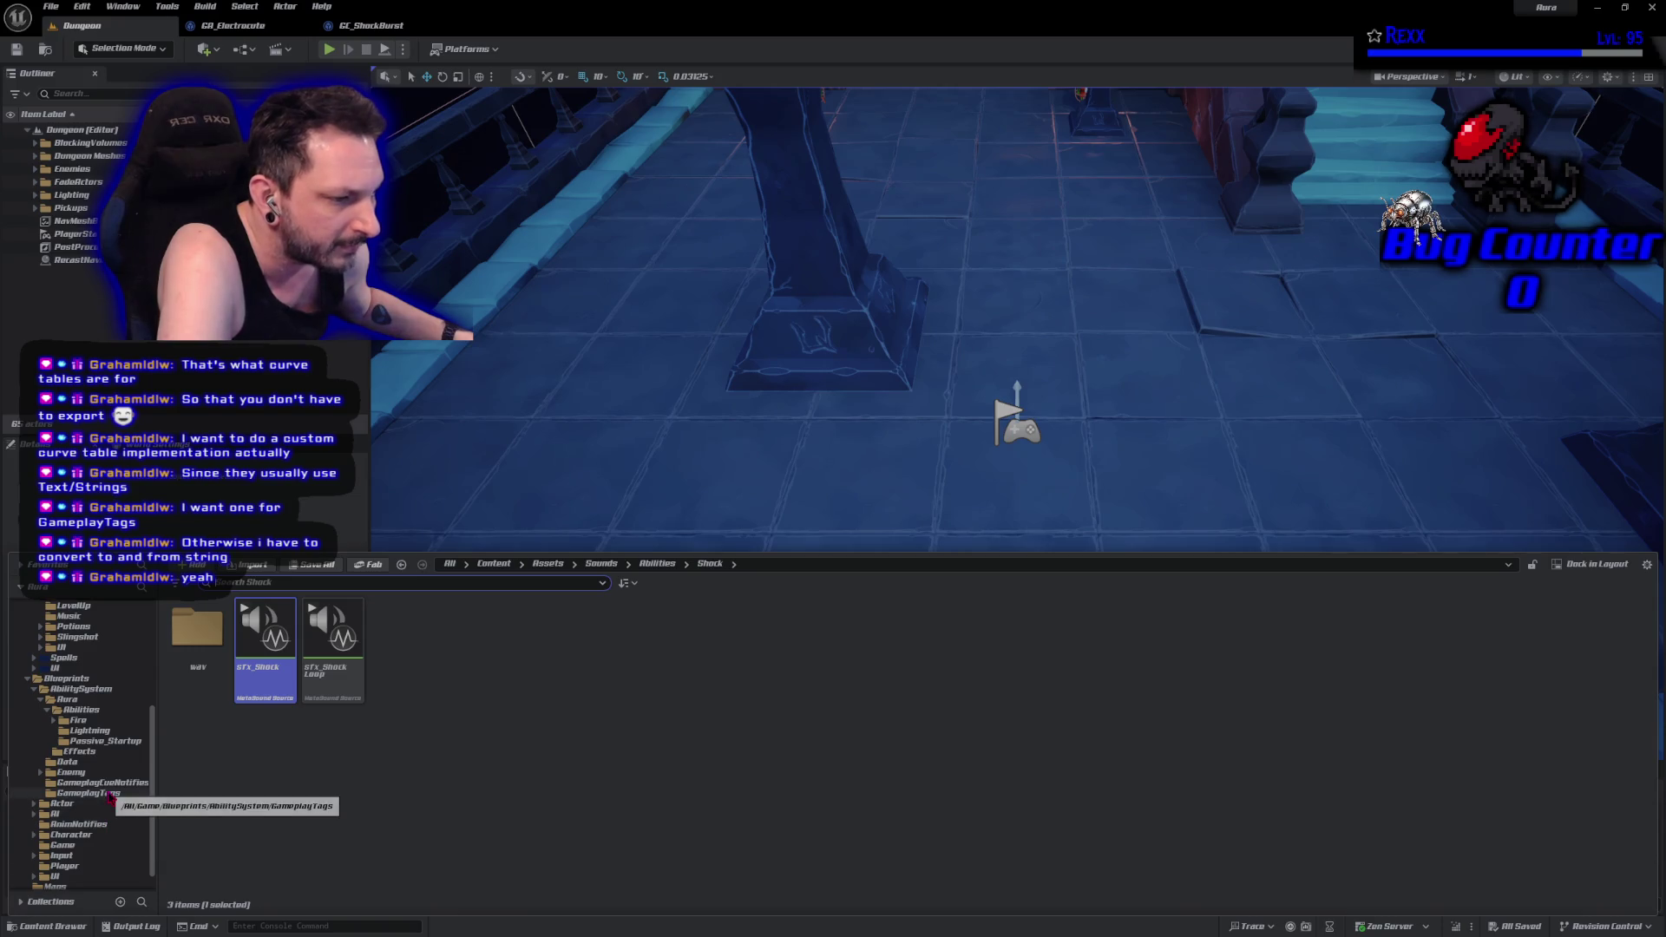
scroll(109, 797, down, 1)
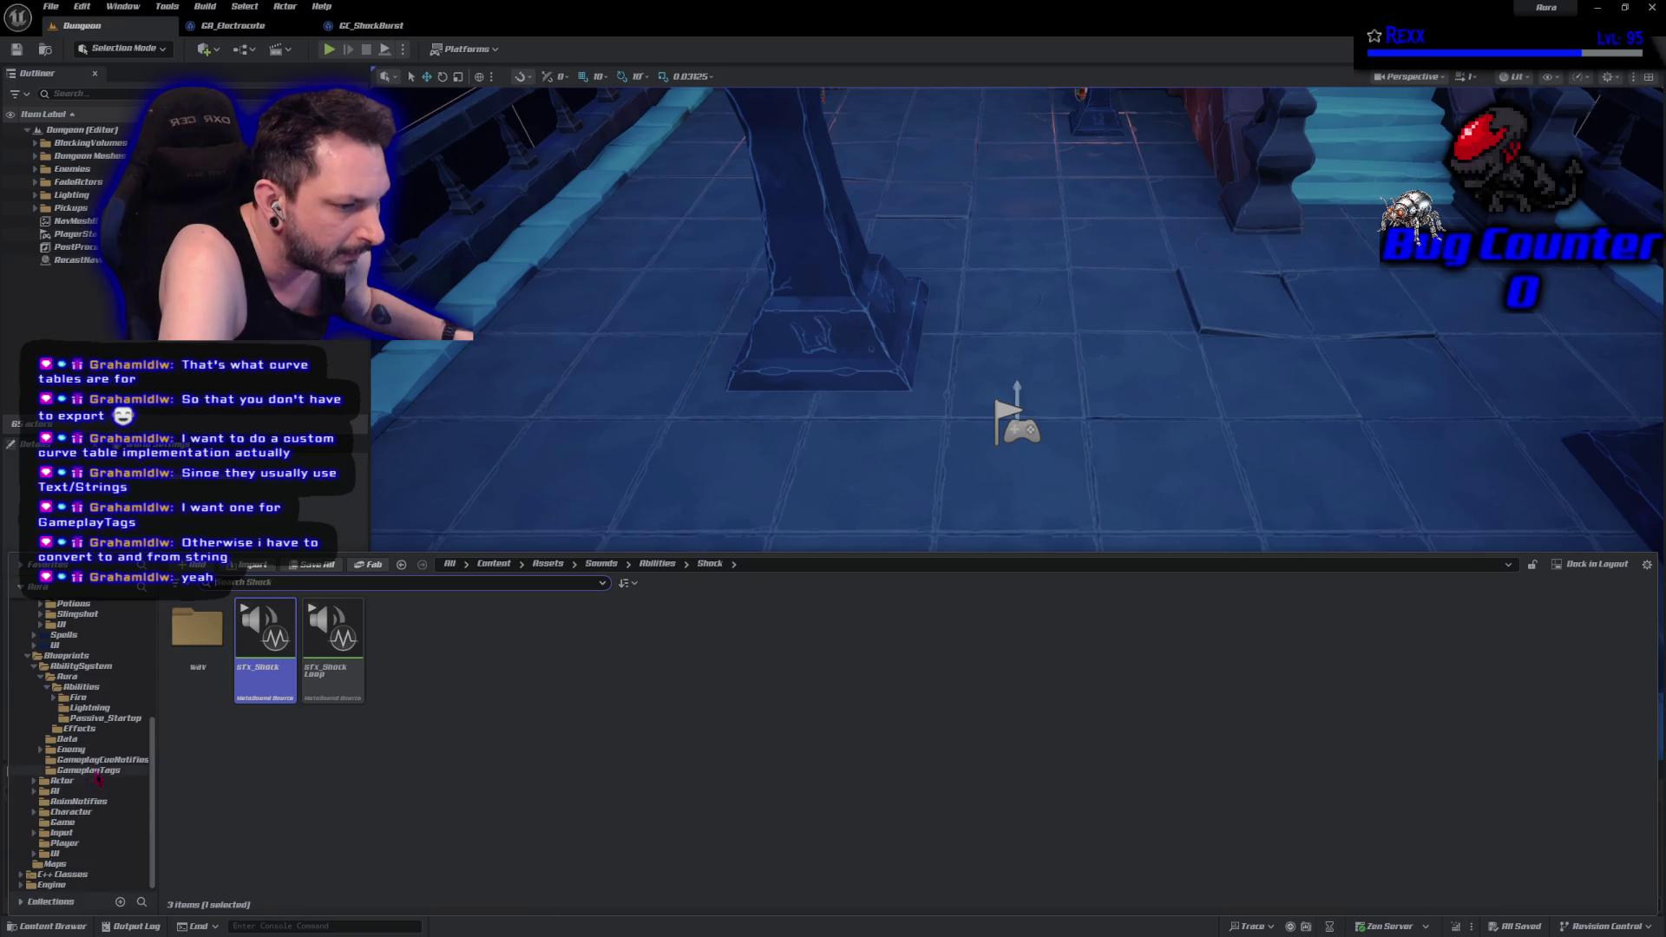
click(74, 750)
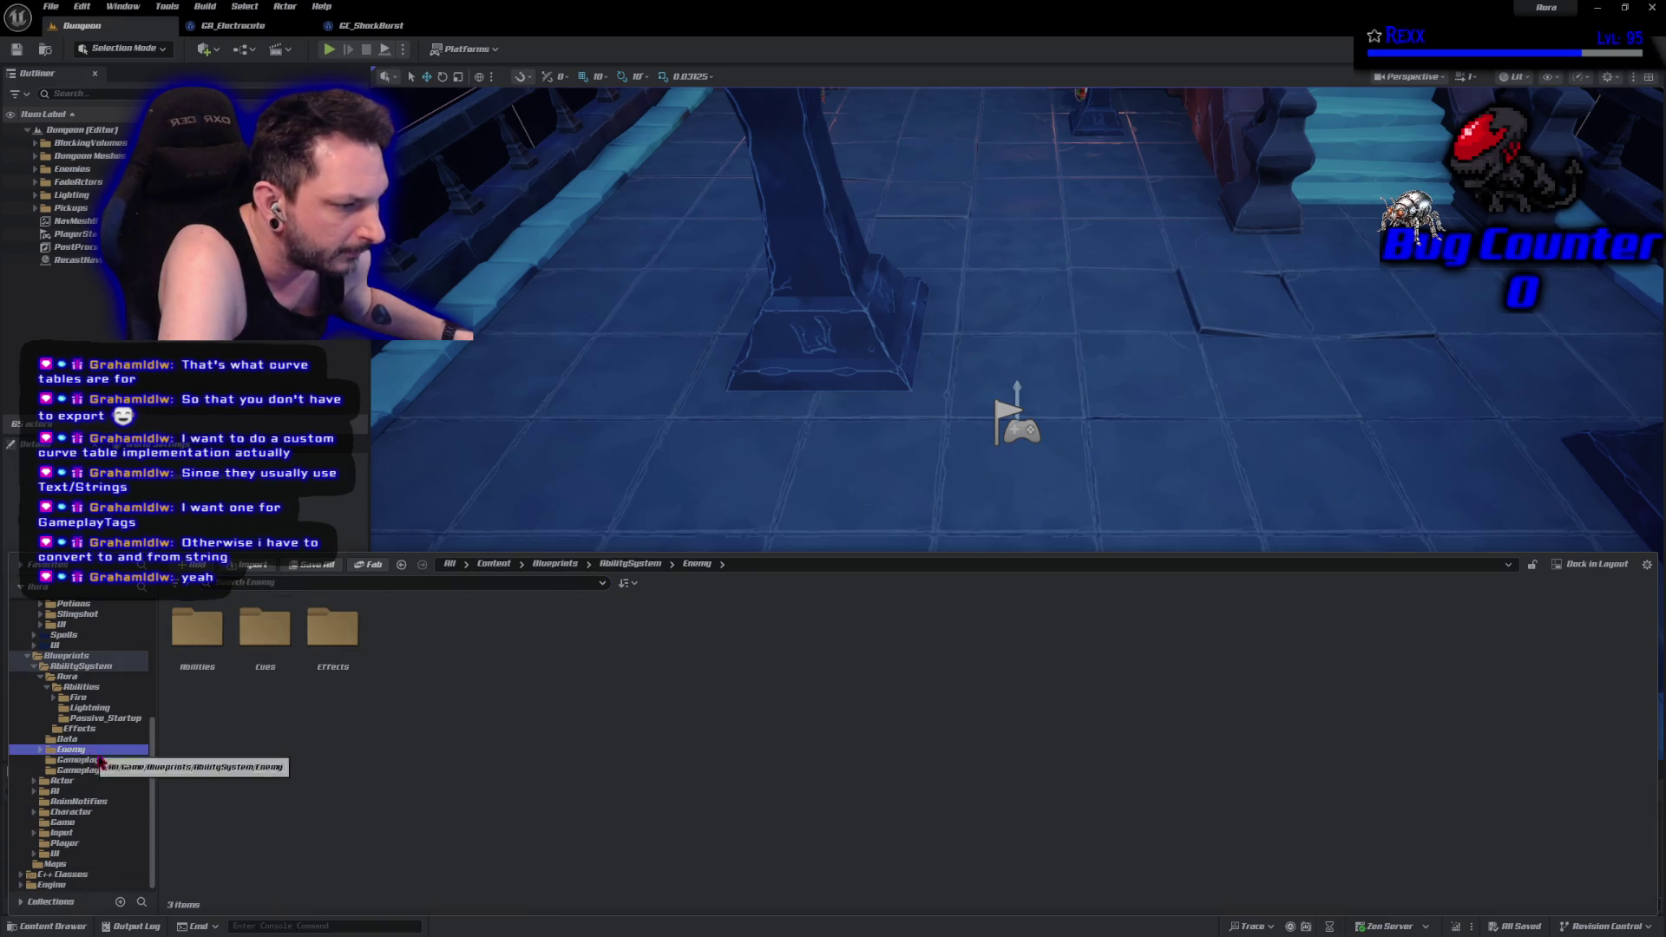
click(67, 739)
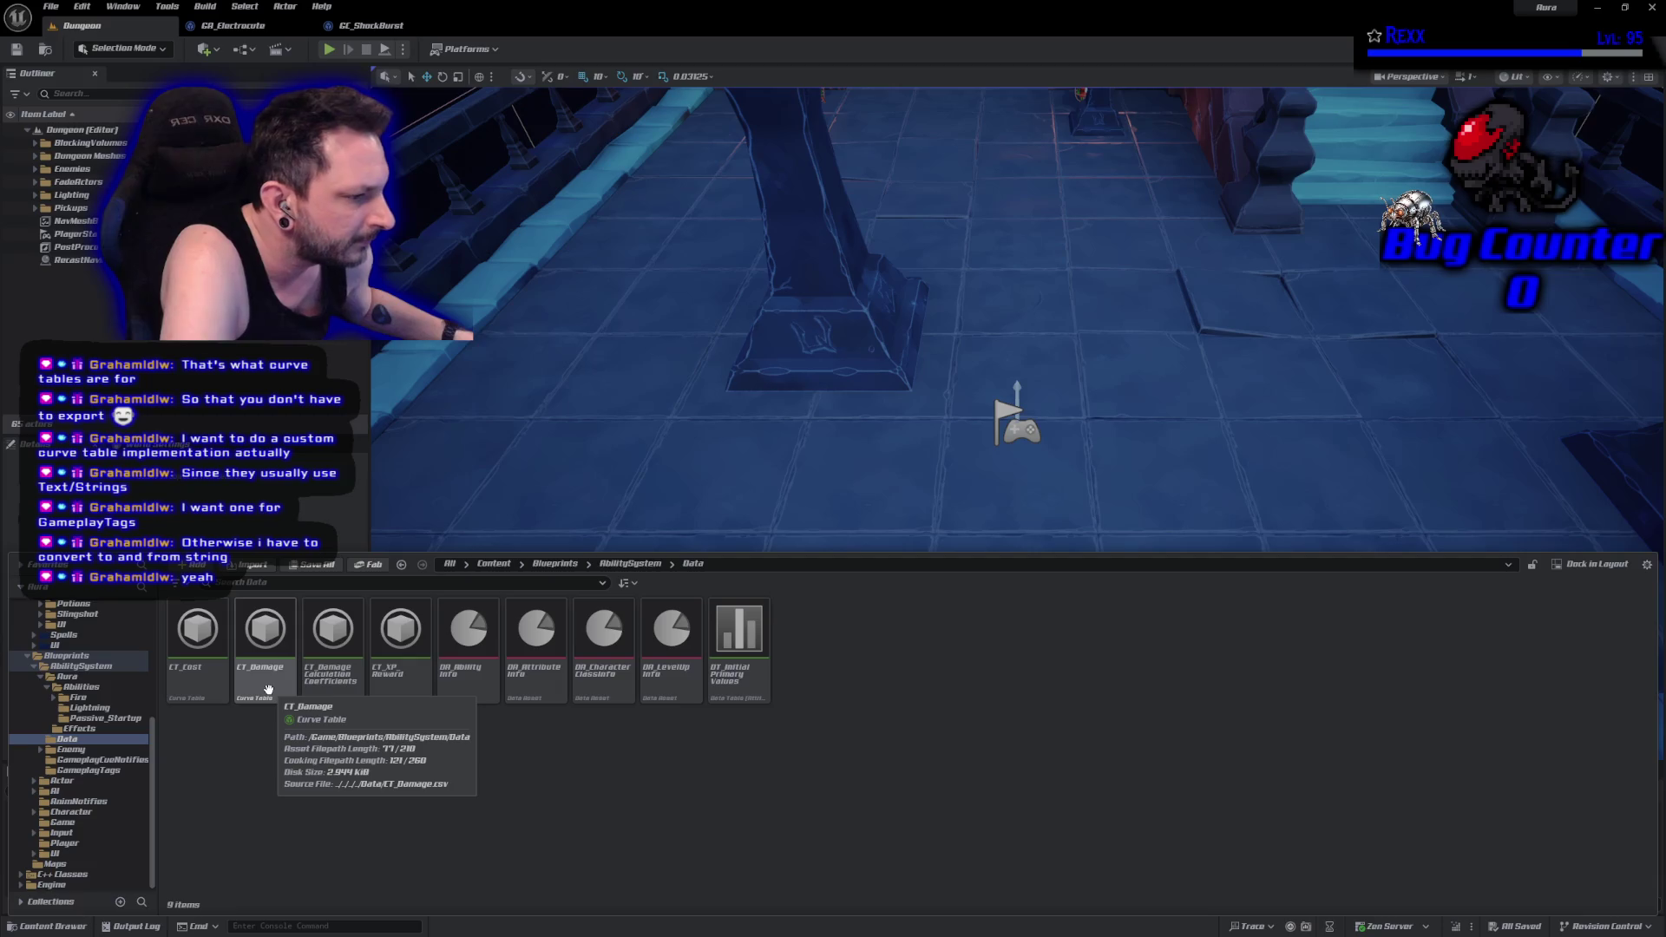
double_click(268, 690)
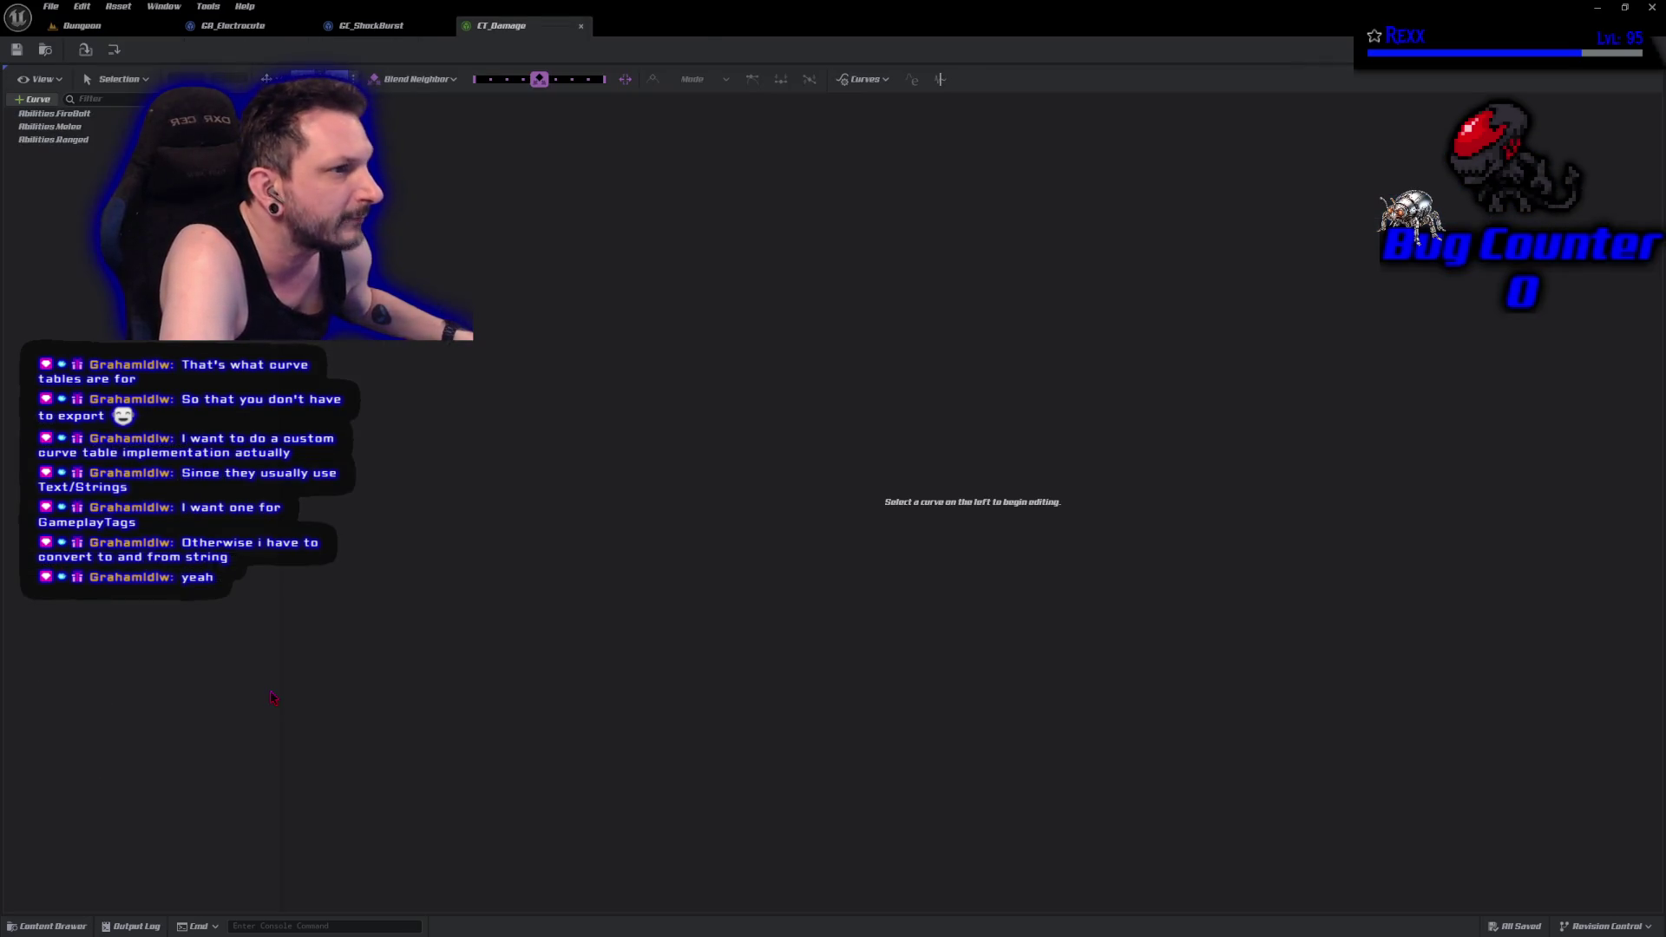
Review the Abilities.FireBolt, Melee and Ranged damage curves in CT_Damage.
click(55, 114)
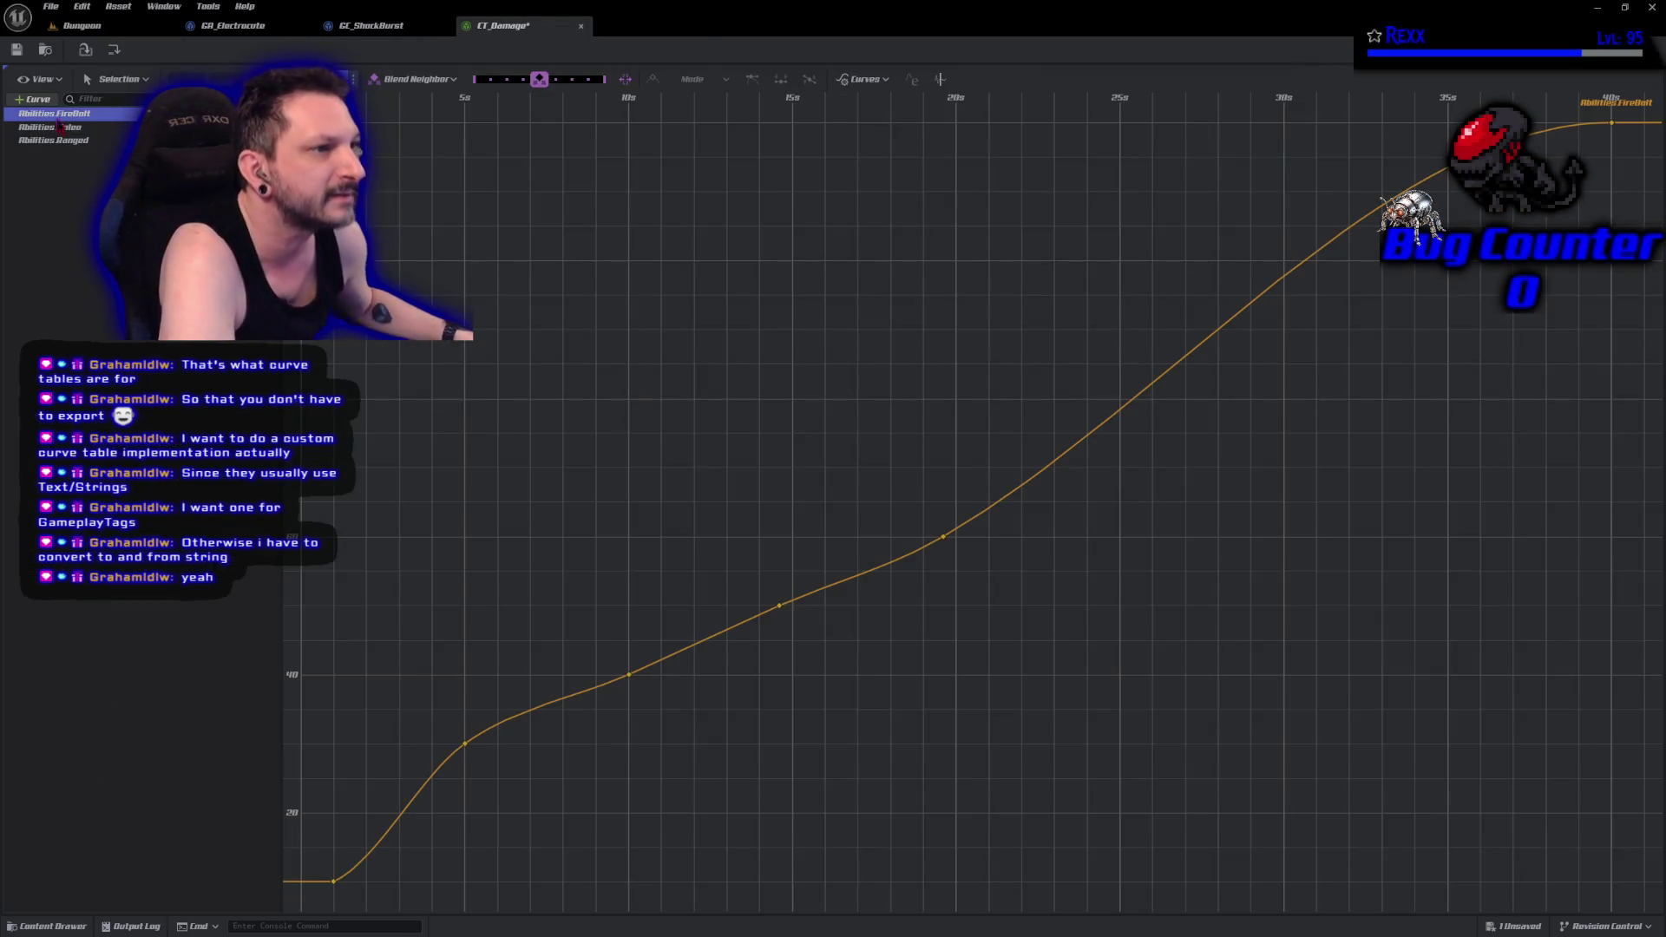
click(62, 127)
click(61, 140)
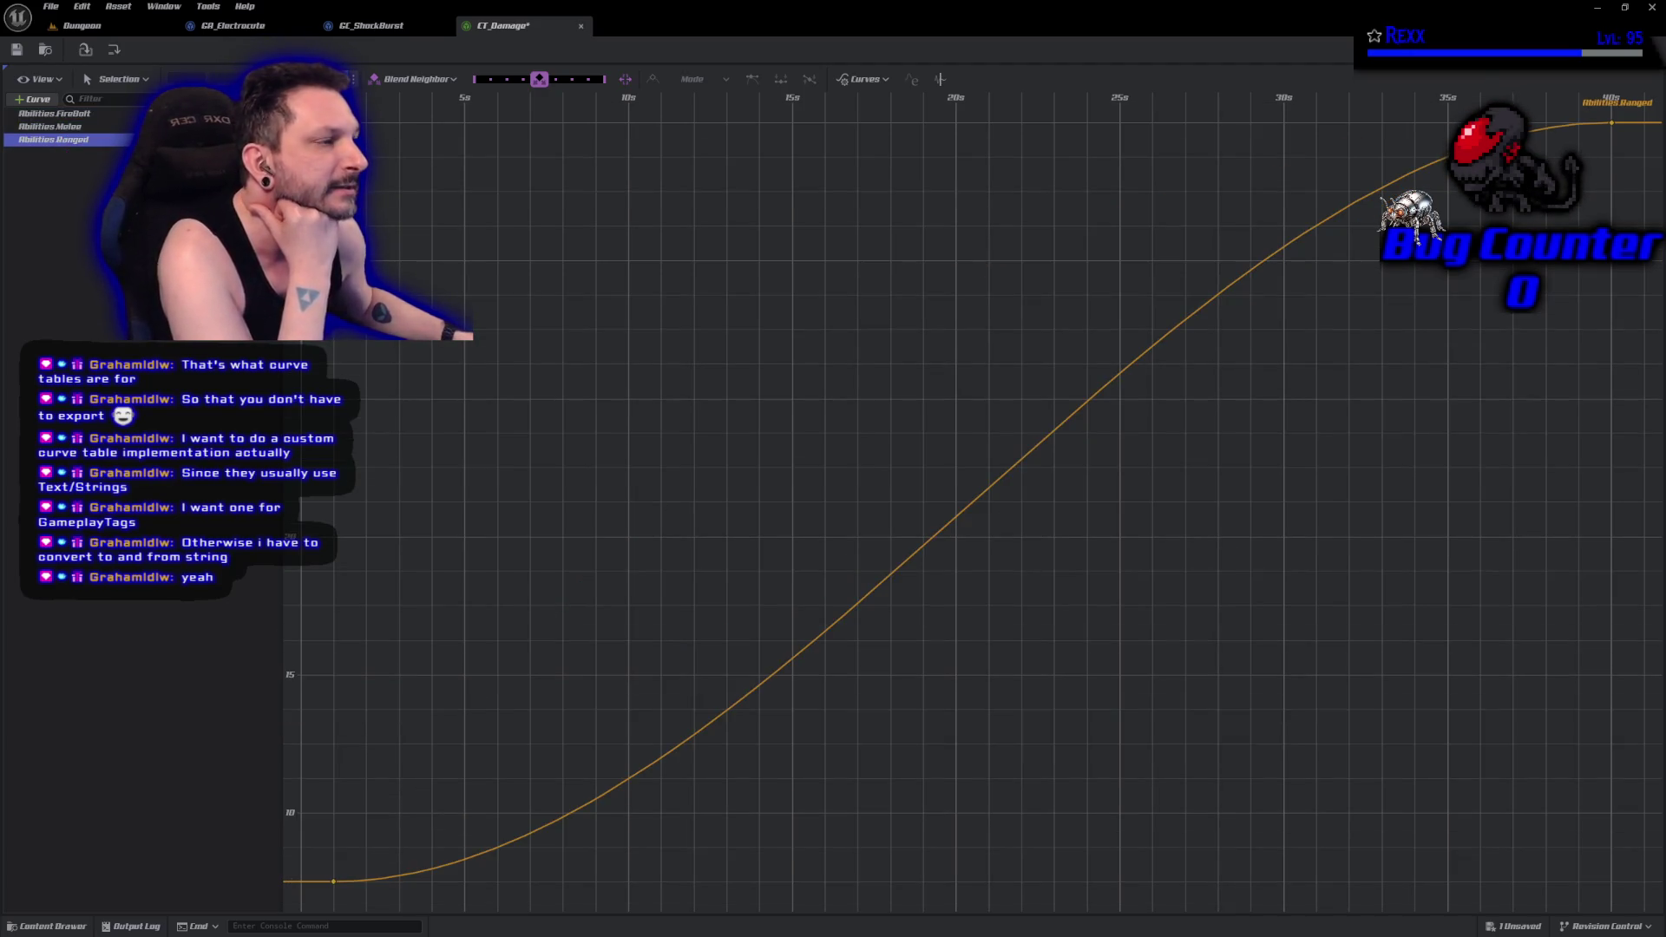
click(91, 114)
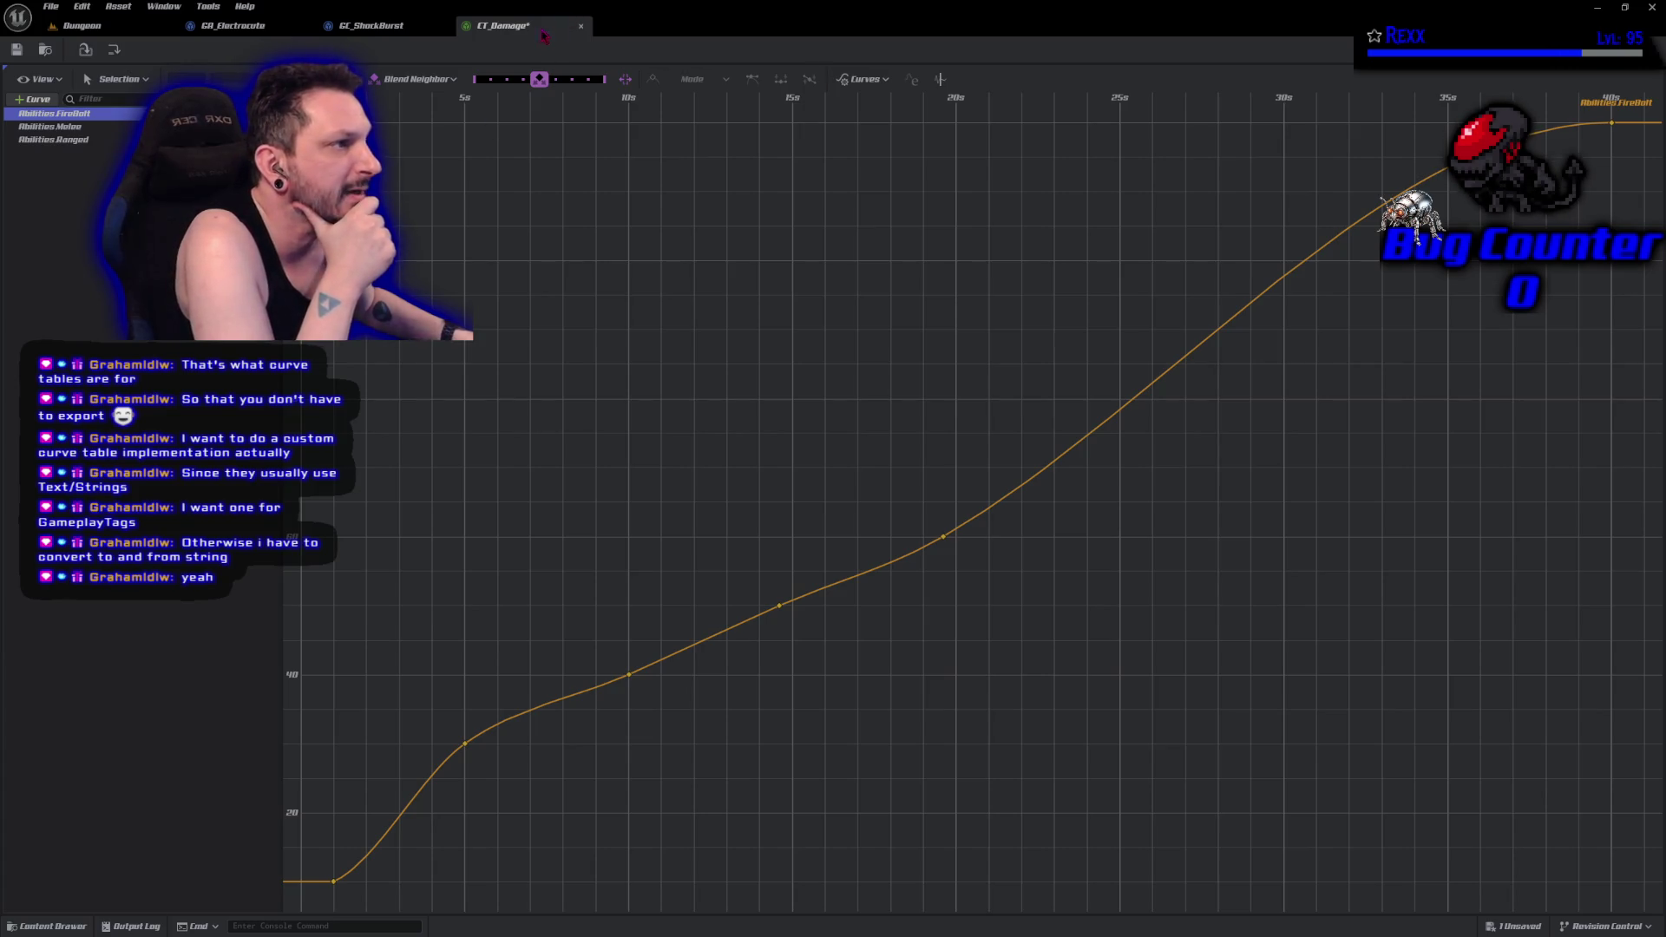
Float CT_Damage into an enlarged separate window and recheck the FireBolt, Melee and Ranged curves.
click(581, 25)
drag(395, 115, 395, 117)
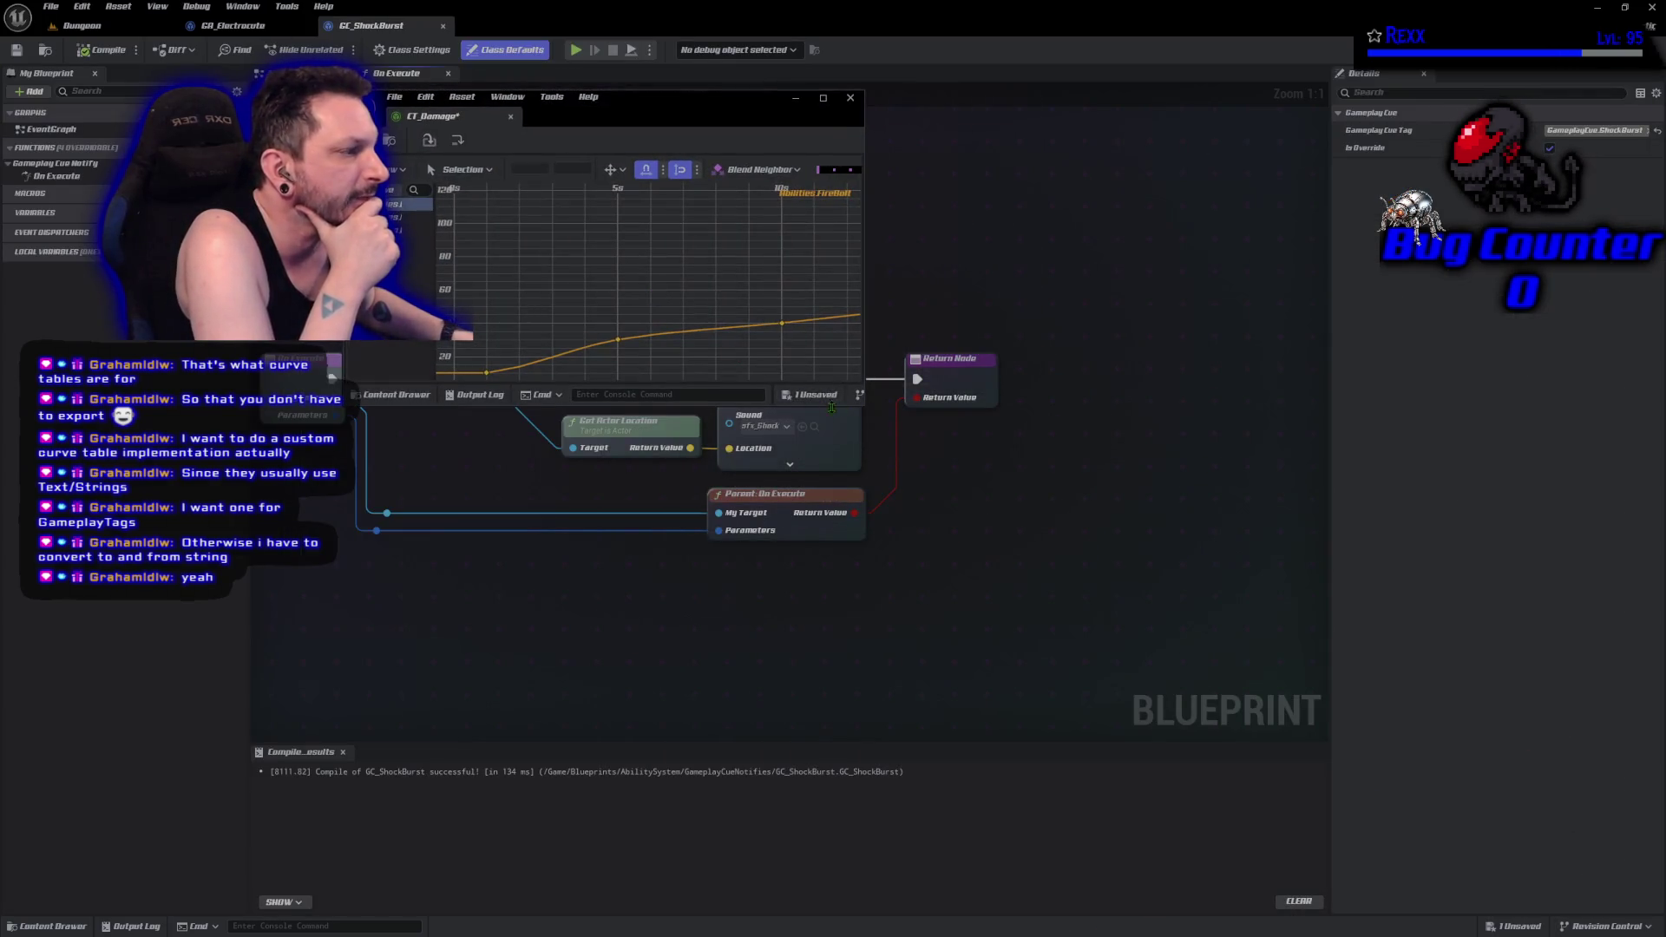
mouse_move(869, 413)
mouse_down()
mouse_move(1627, 890)
mouse_move(1625, 909)
mouse_up()
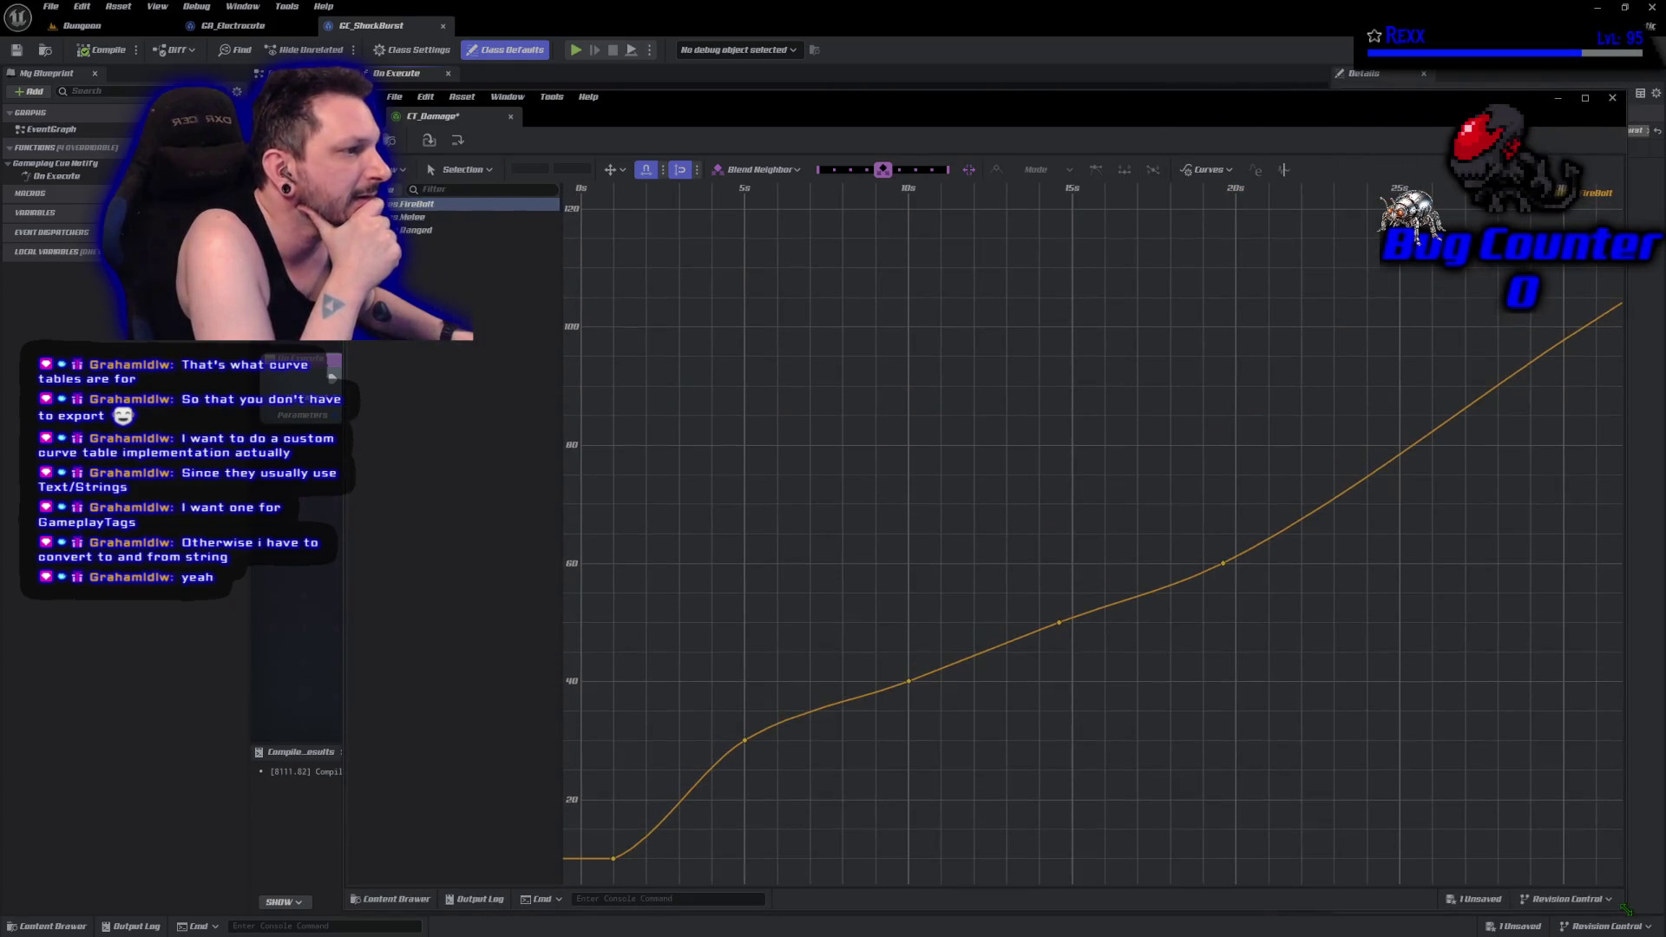
click(407, 217)
click(408, 231)
click(418, 205)
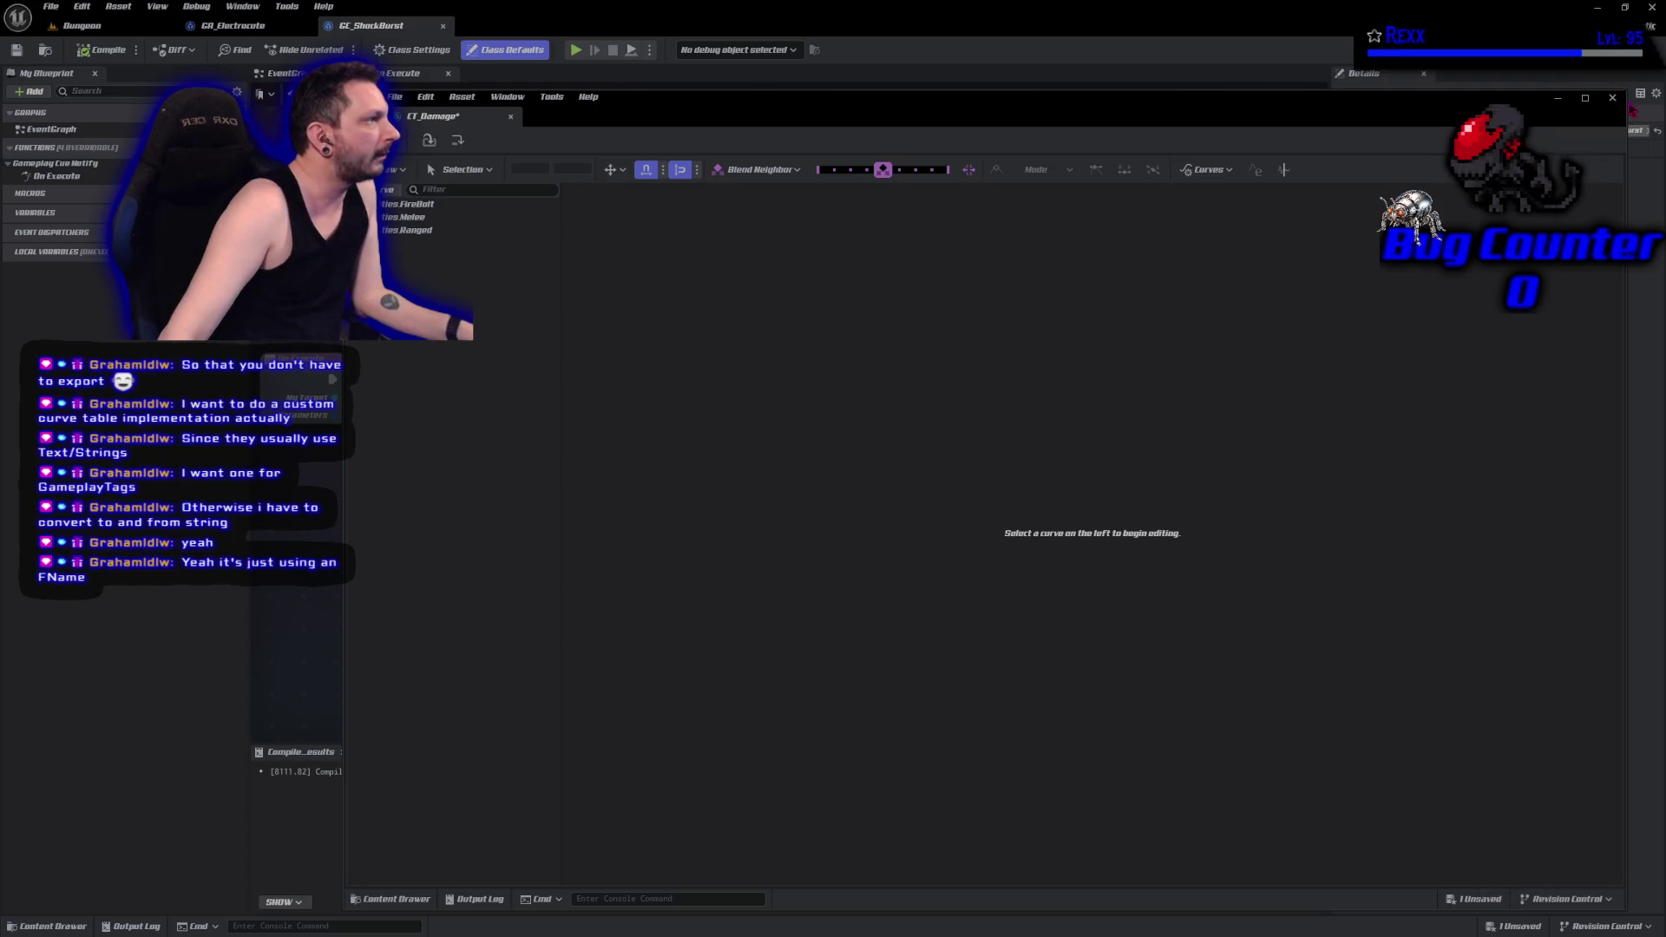
Open the engine's CurveTable.h header for CT_Damage in the IDE from the Content Drawer.
click(1633, 111)
click(68, 928)
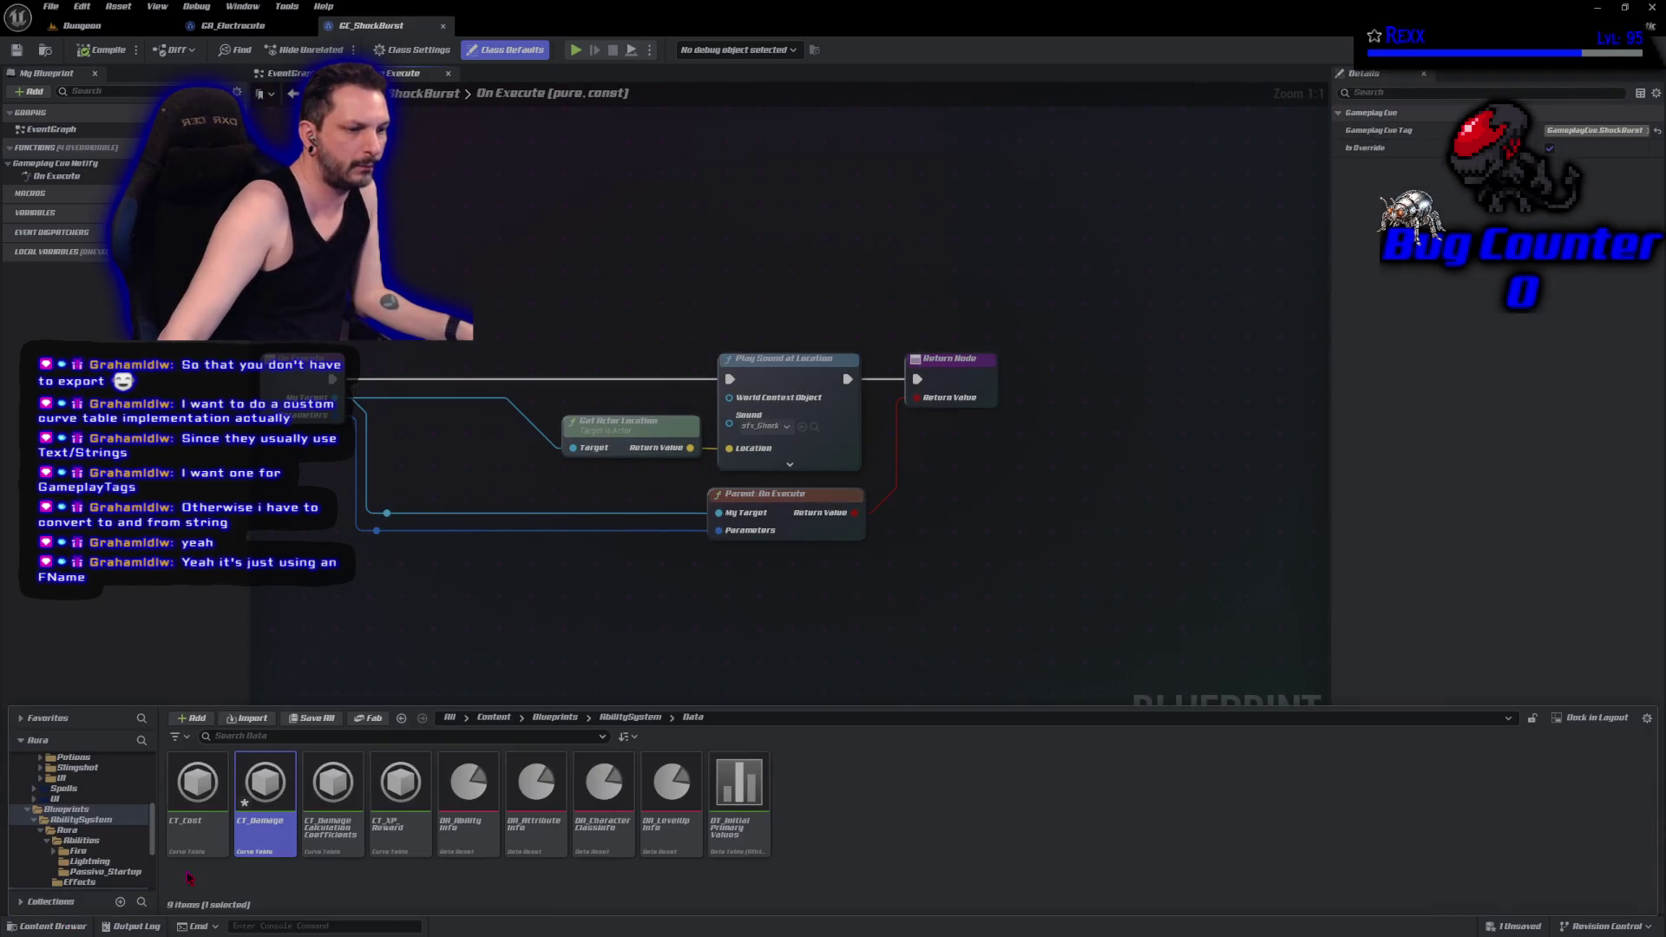
right_click(244, 838)
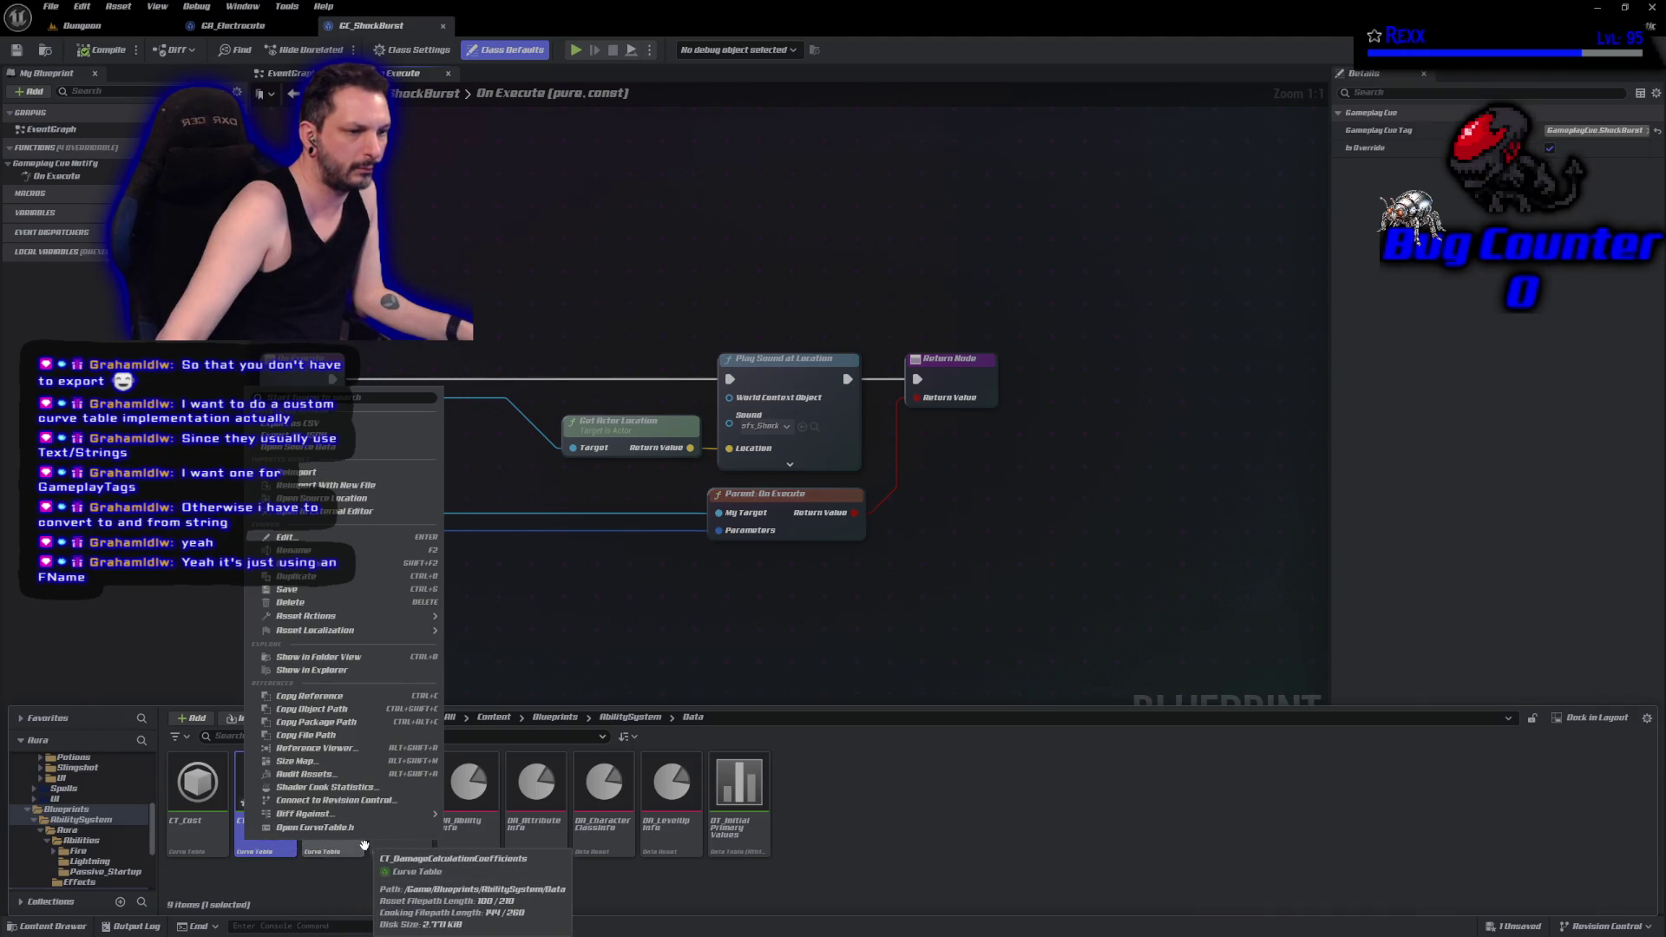
mouse_move(312, 814)
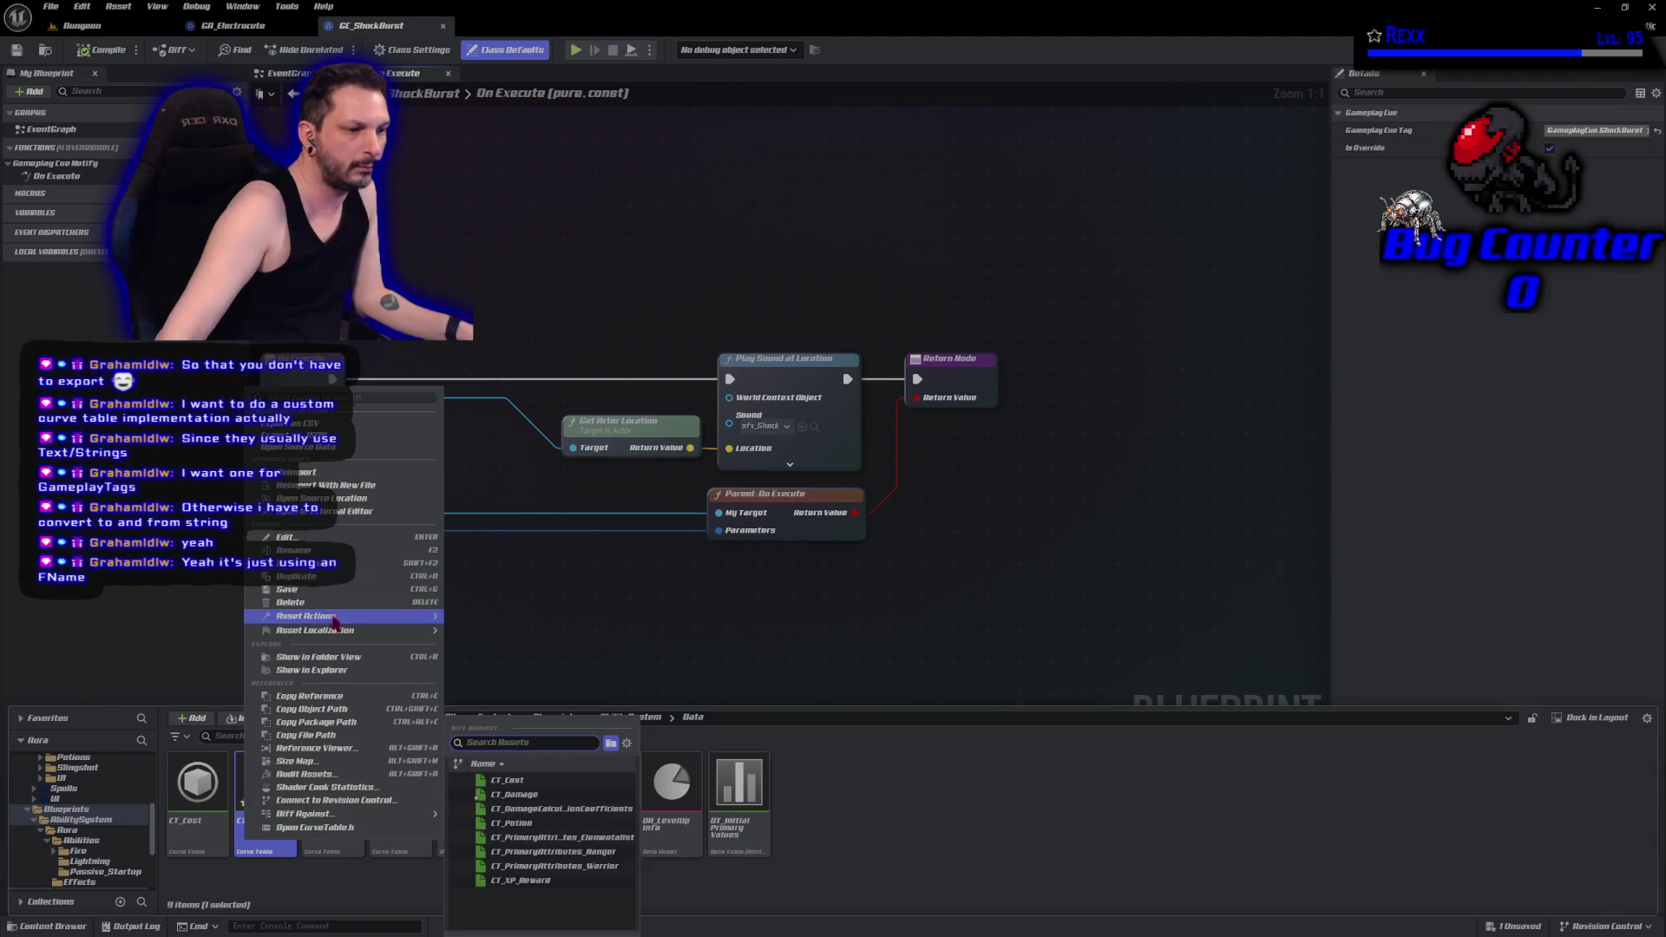
click(306, 829)
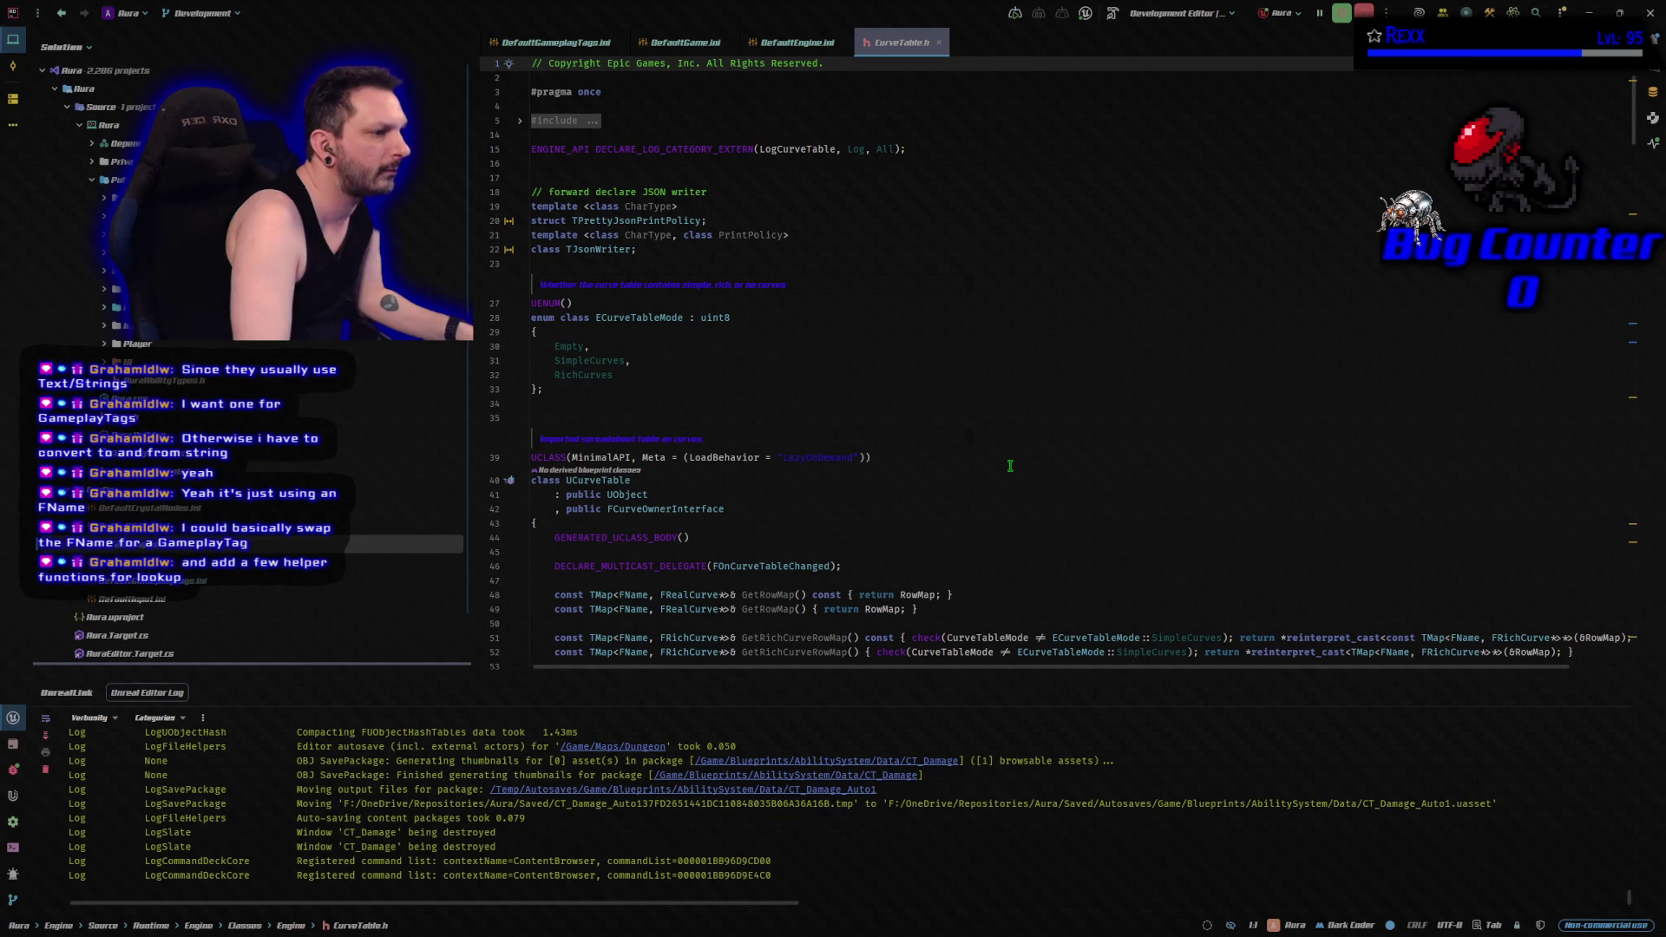
Go to the UCurveTable class declaration in CurveTable.h and browse its row-map accessors.
scroll(1010, 466, down, 1)
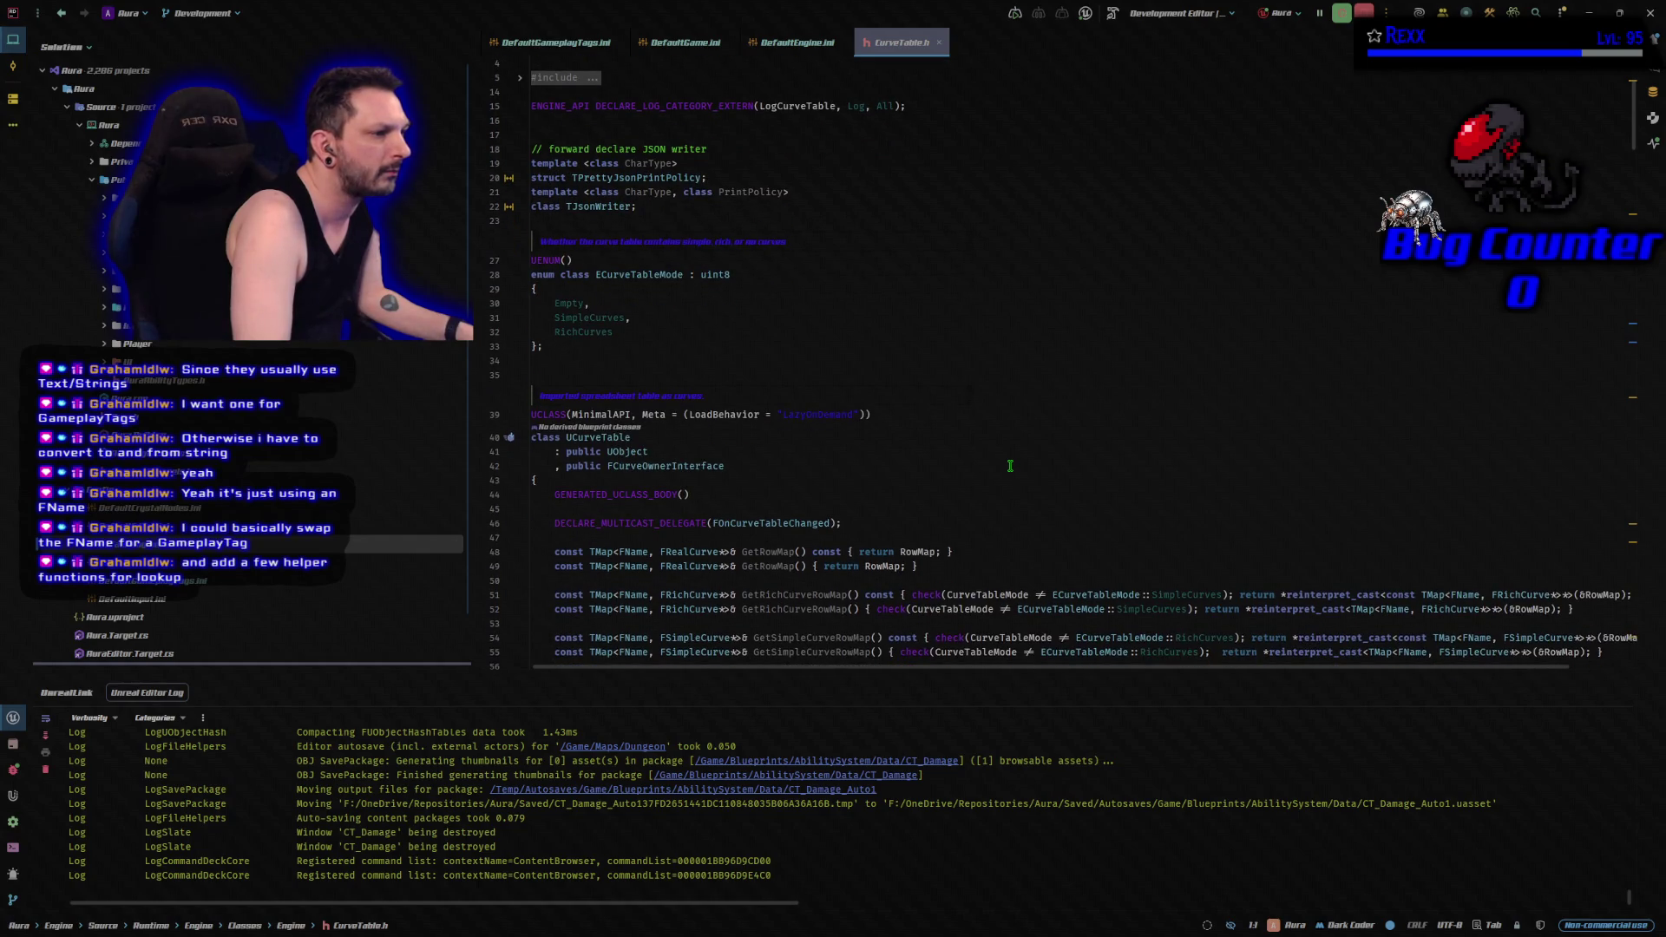
scroll(1009, 466, down, 2)
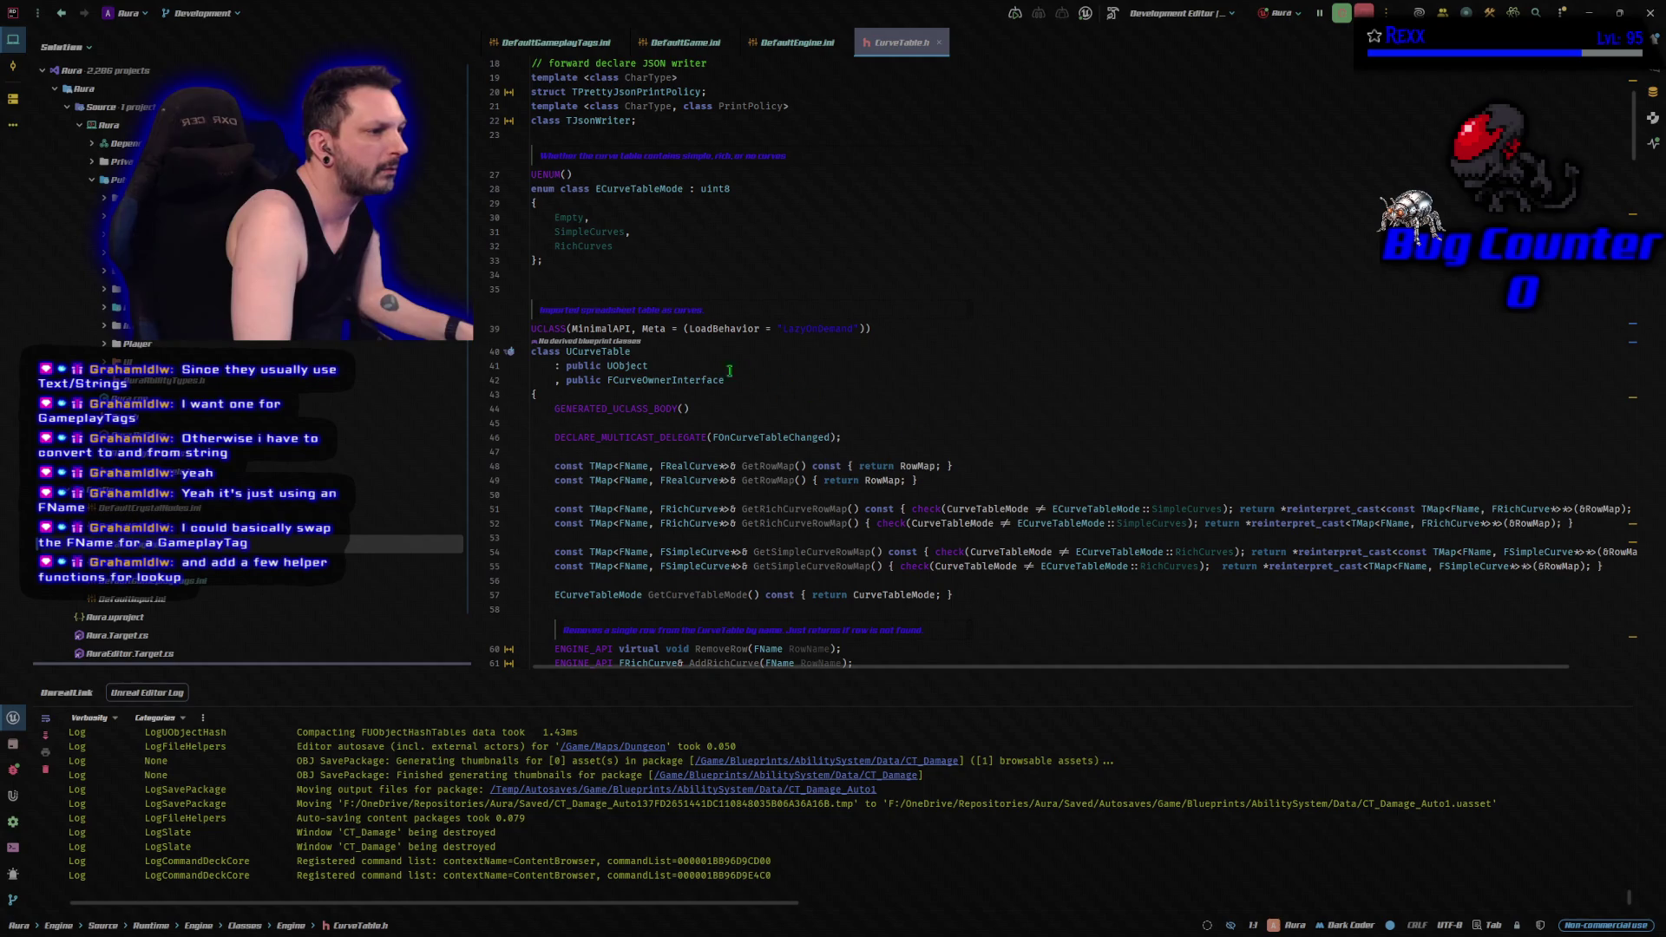
click(655, 351)
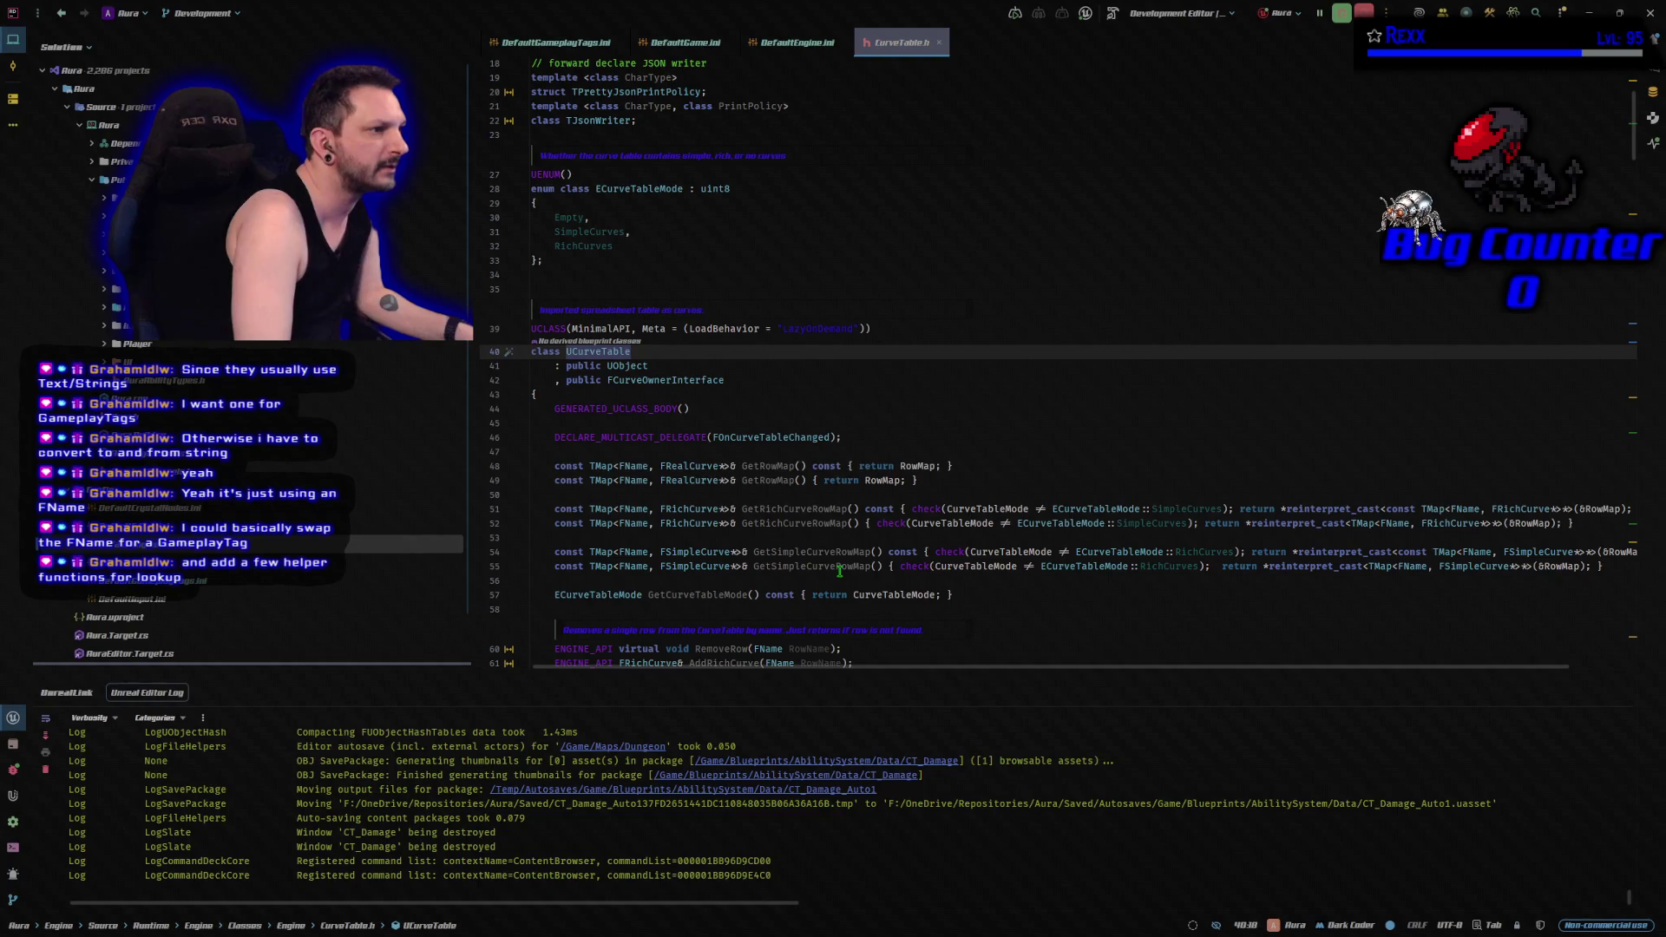
mouse_move(839, 572)
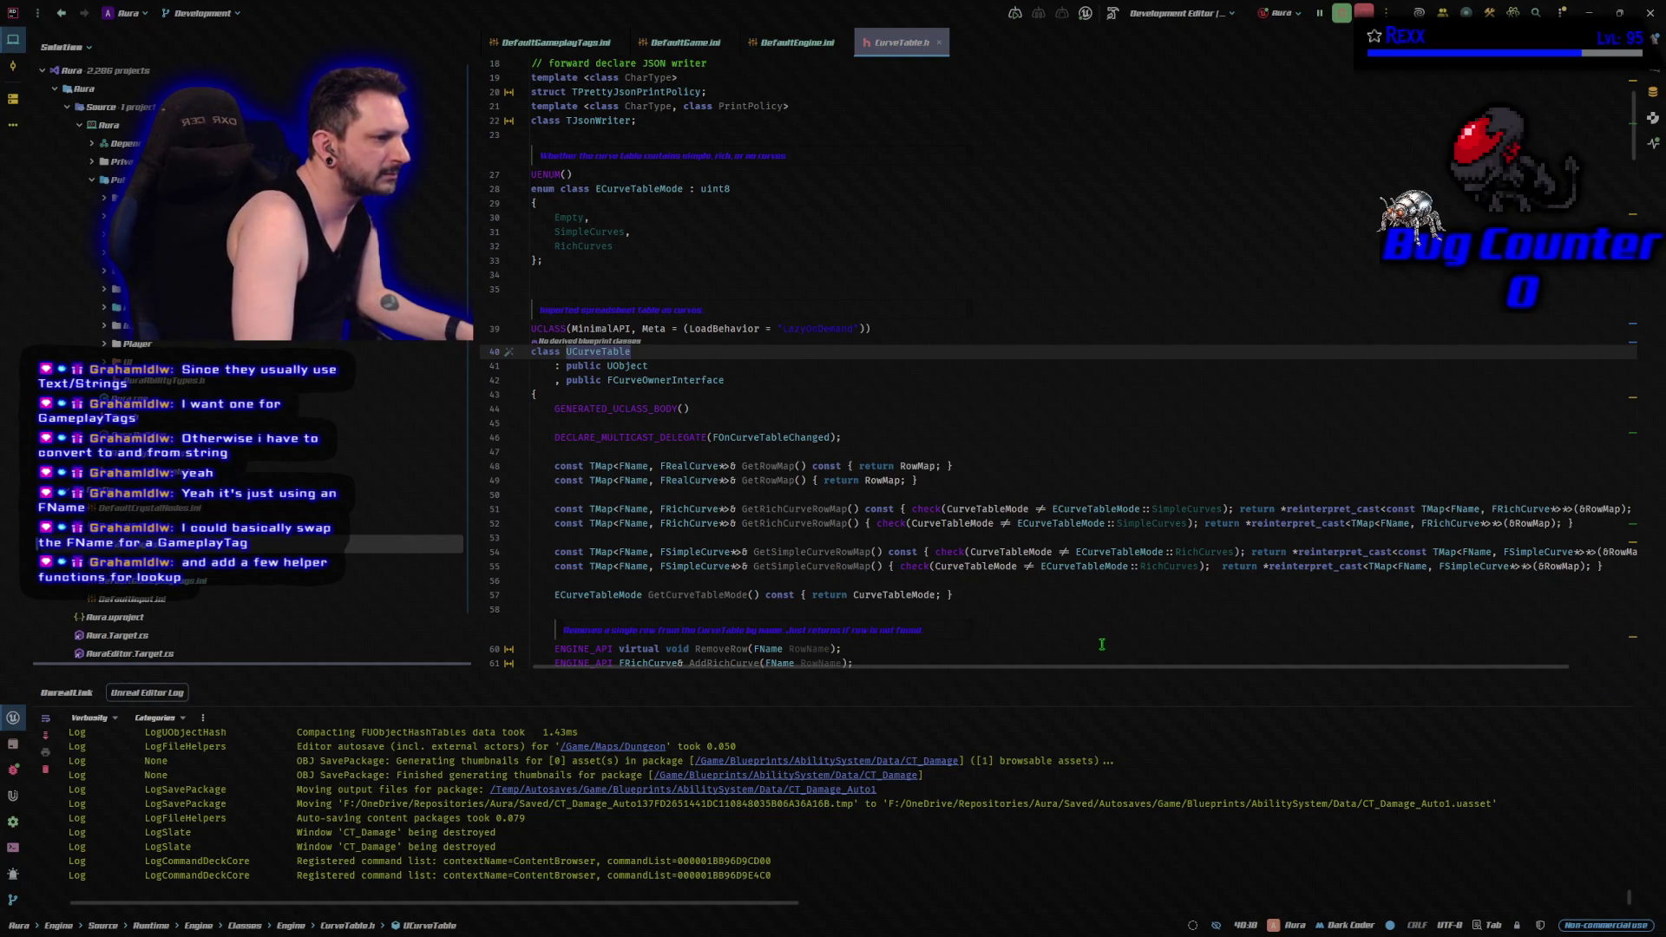
scroll(1102, 644, down, 4)
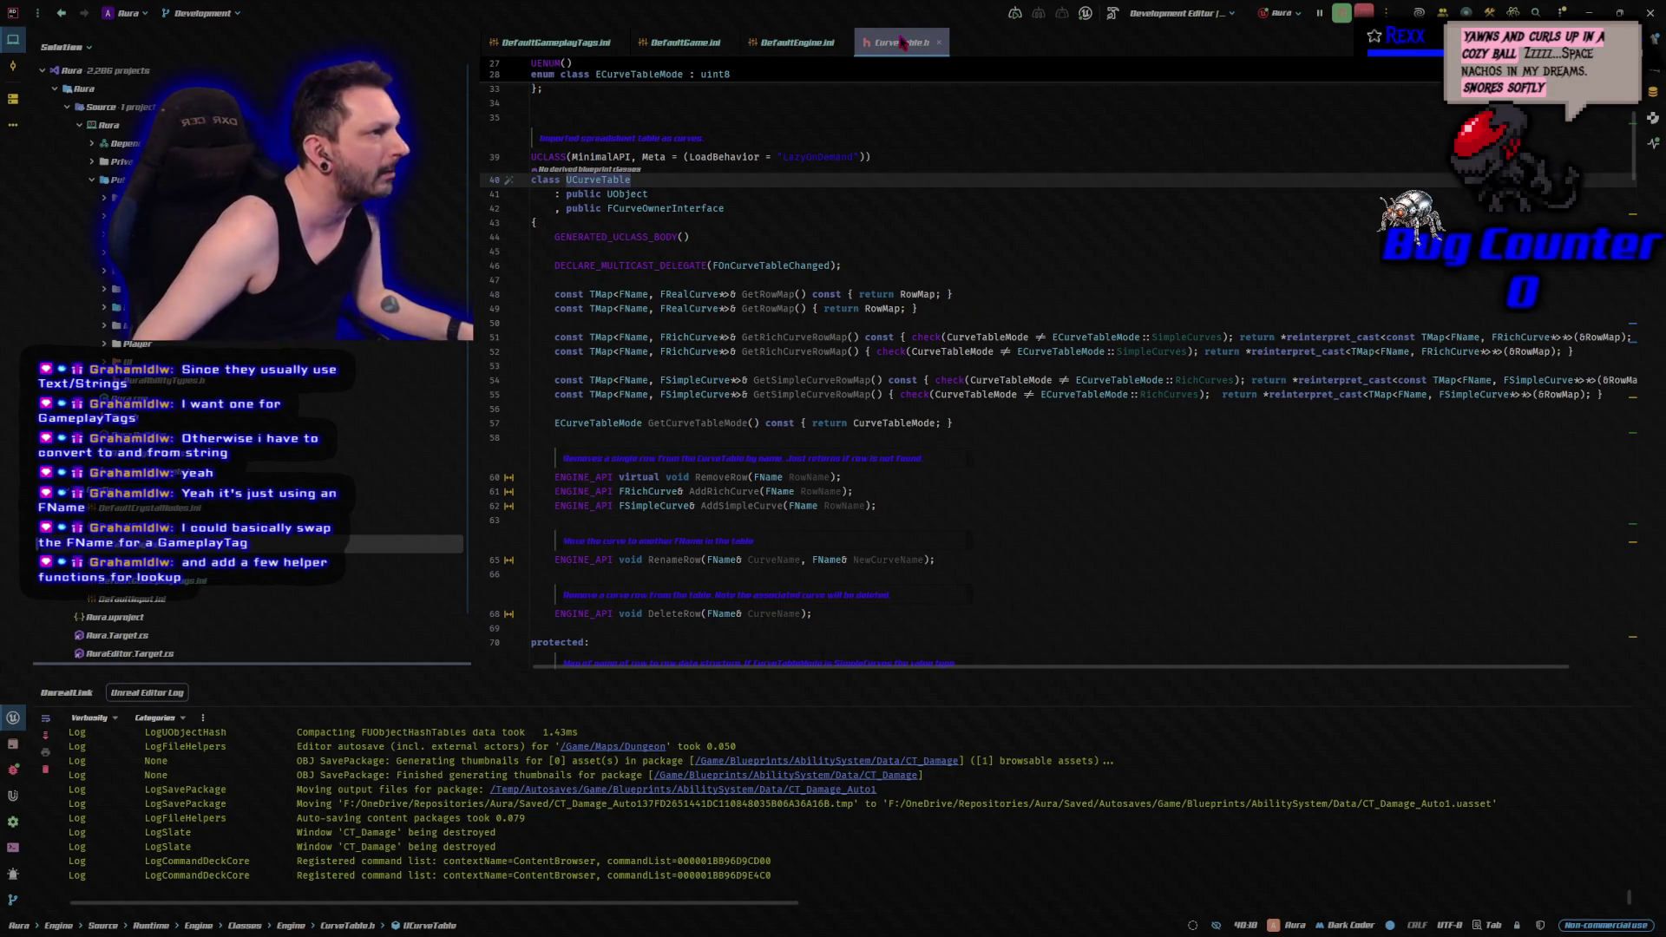
key(ctrl+alt+Home)
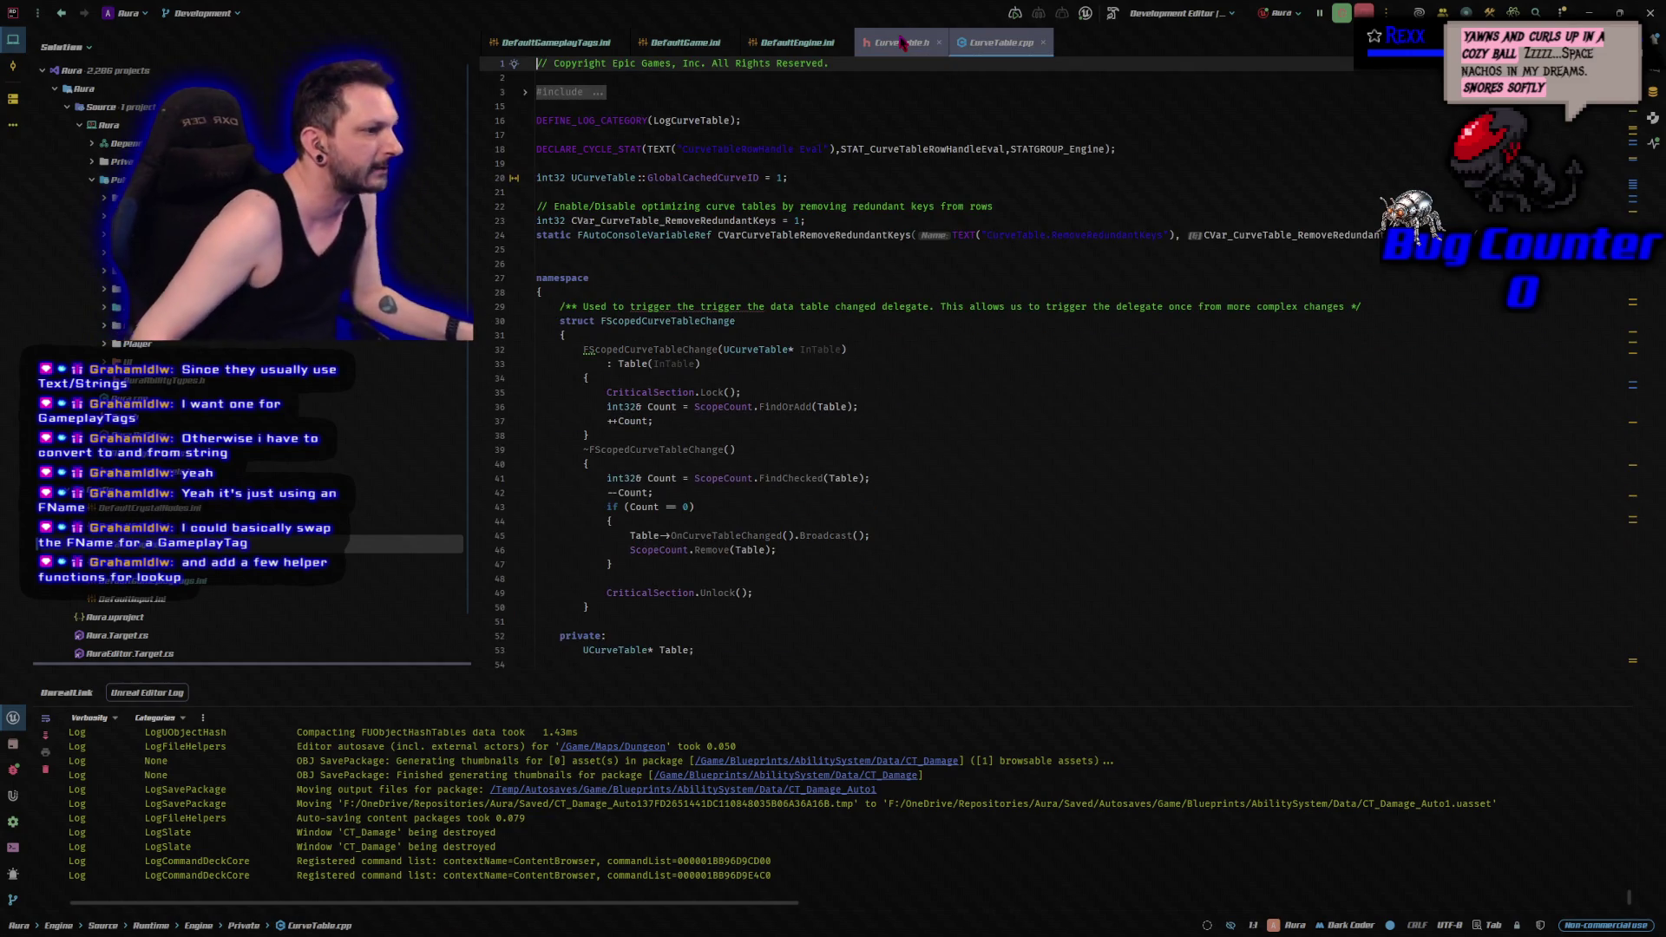
click(938, 41)
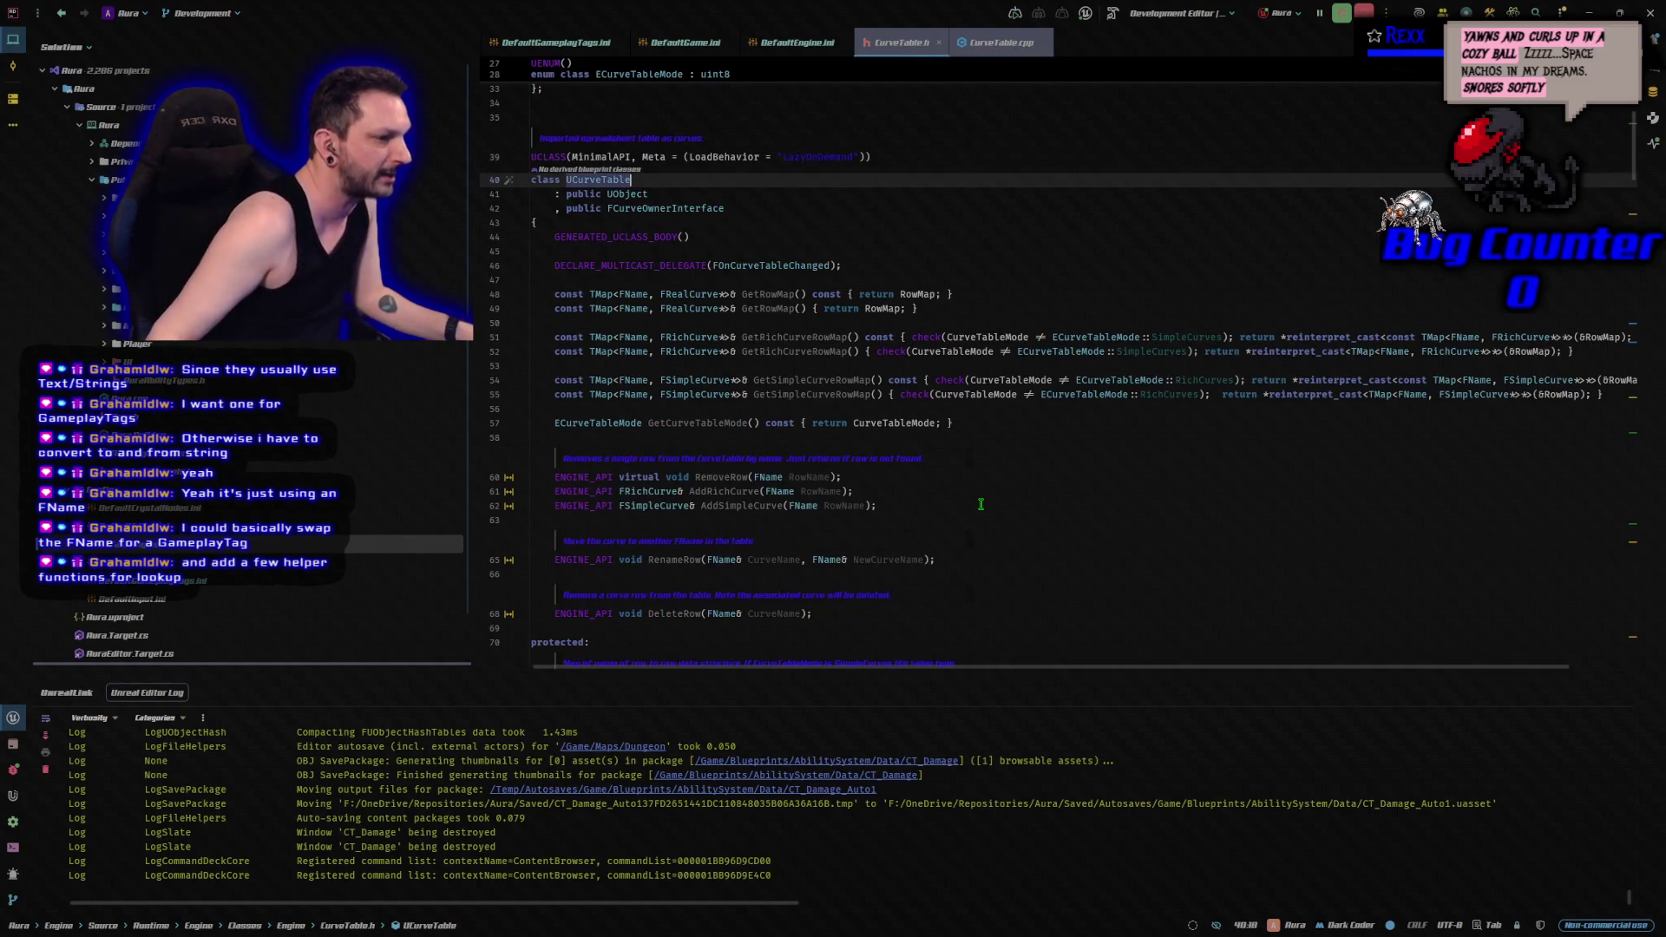
scroll(981, 504, down, 4)
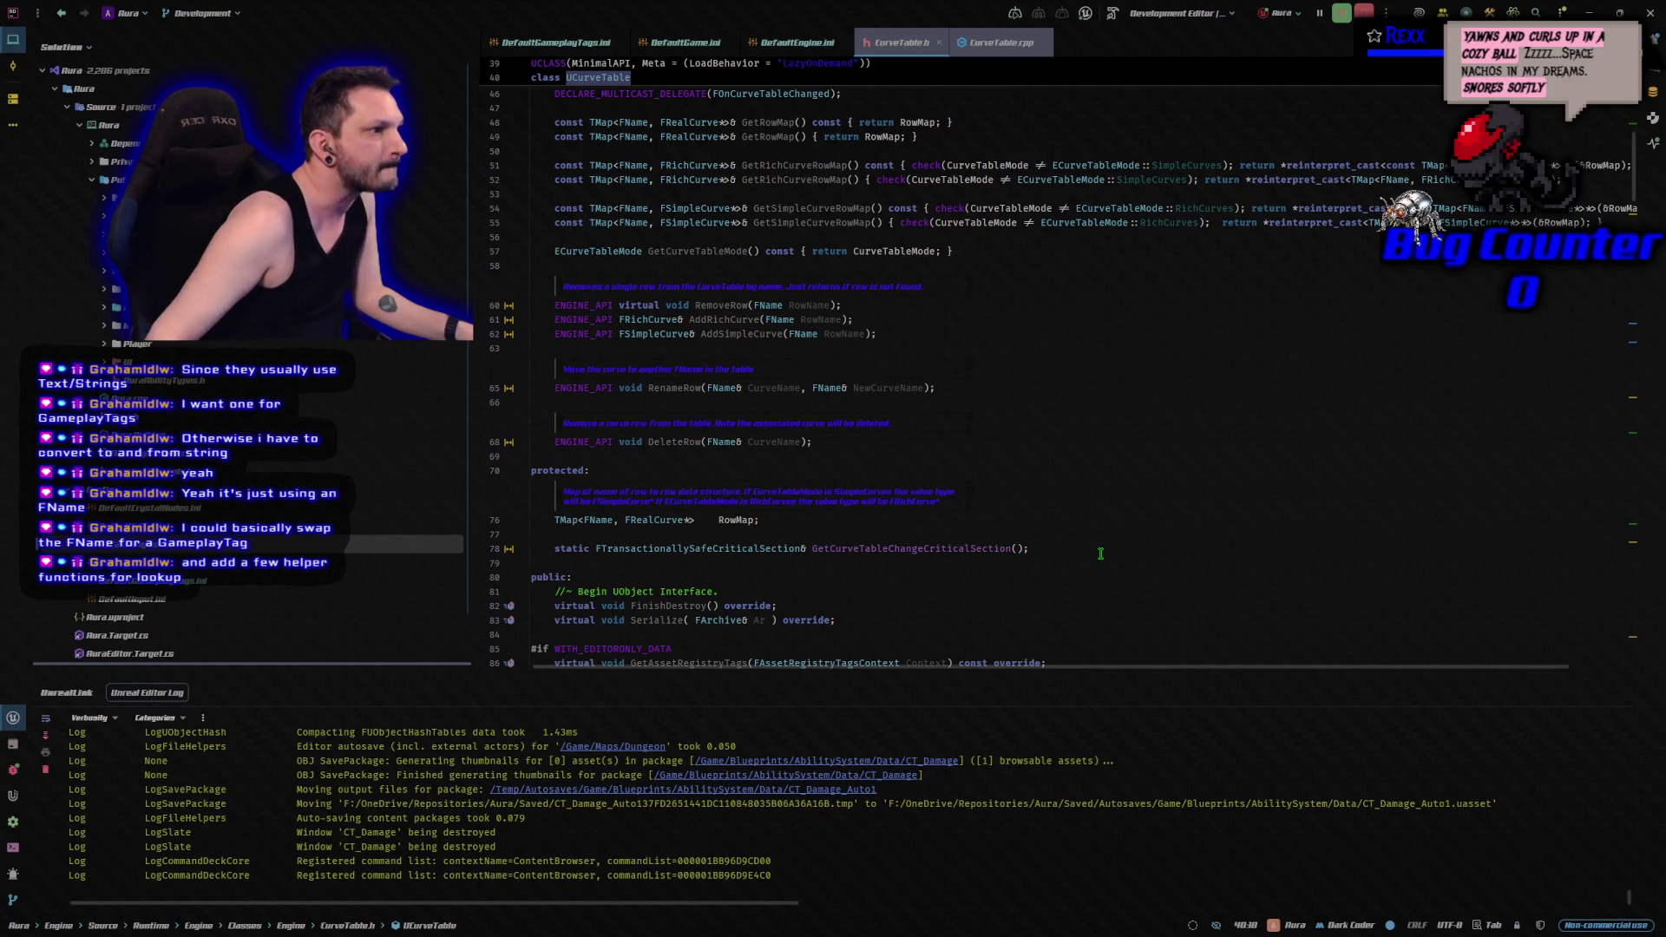
scroll(1100, 553, down, 4)
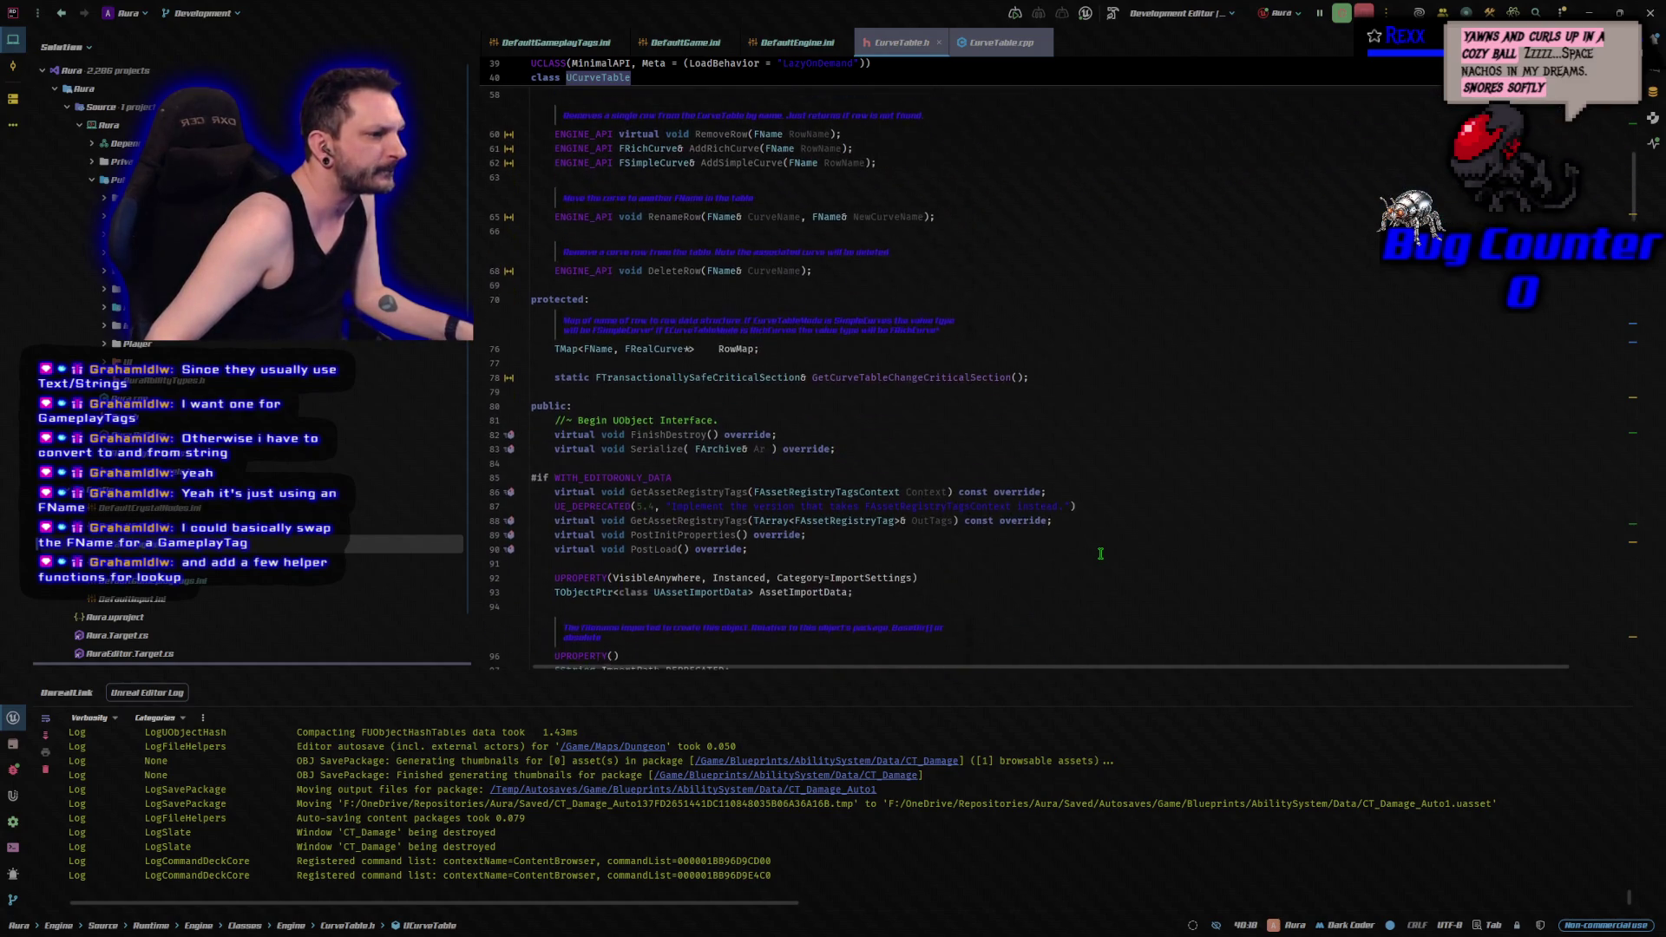
scroll(1100, 553, down, 6)
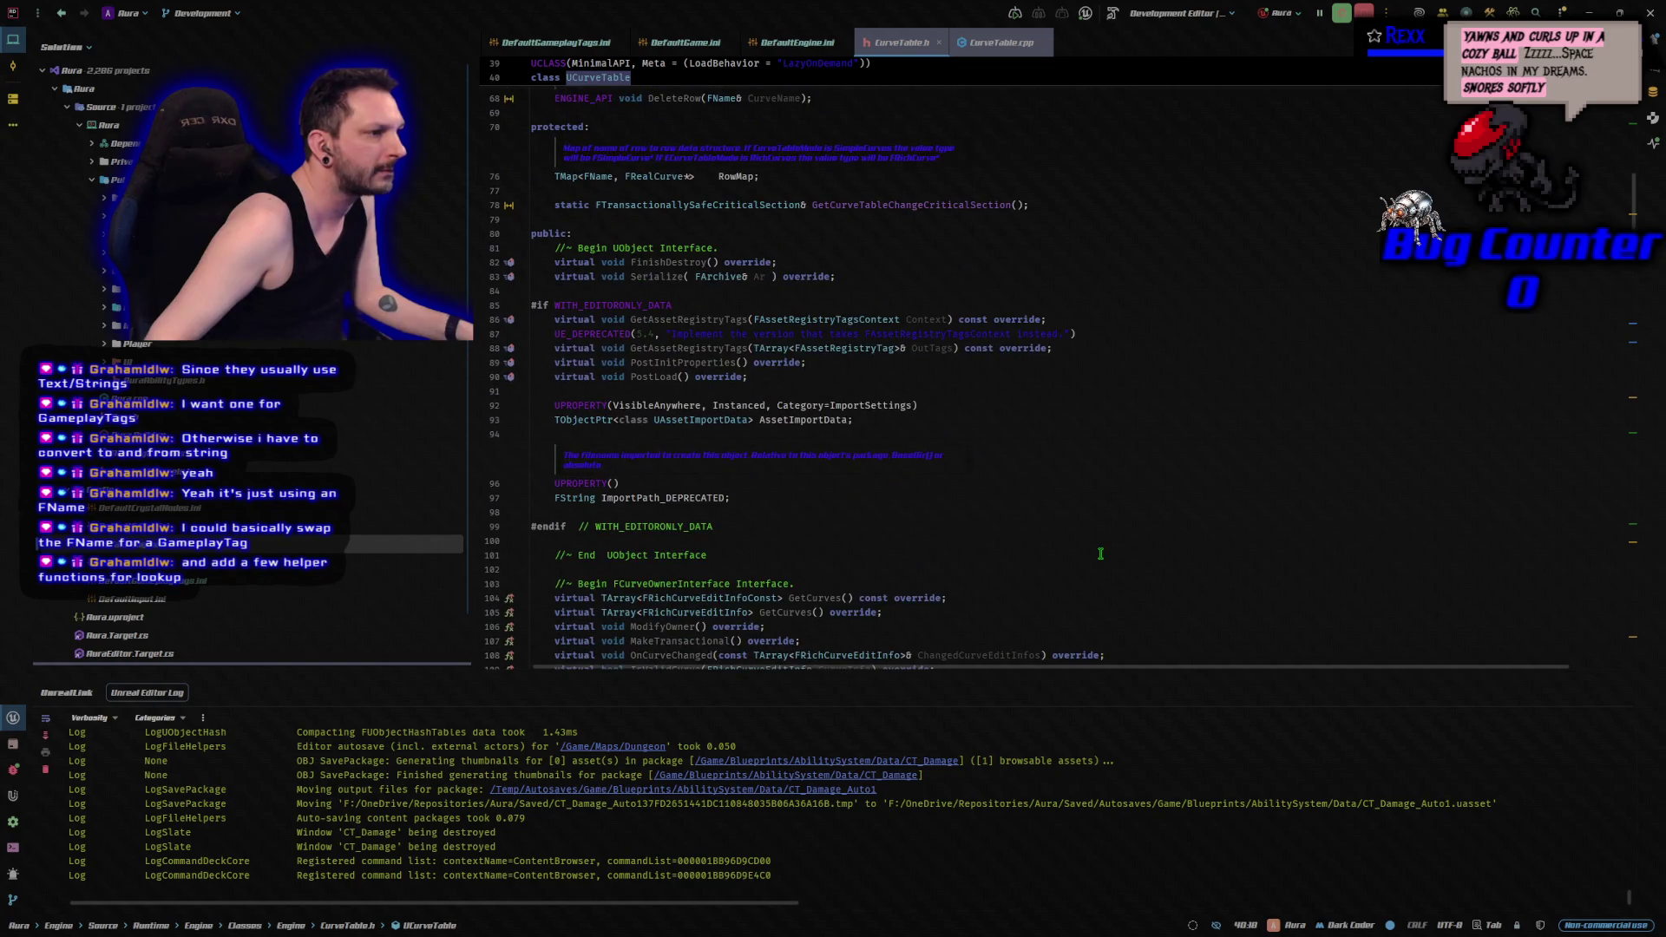
scroll(1100, 554, down, 6)
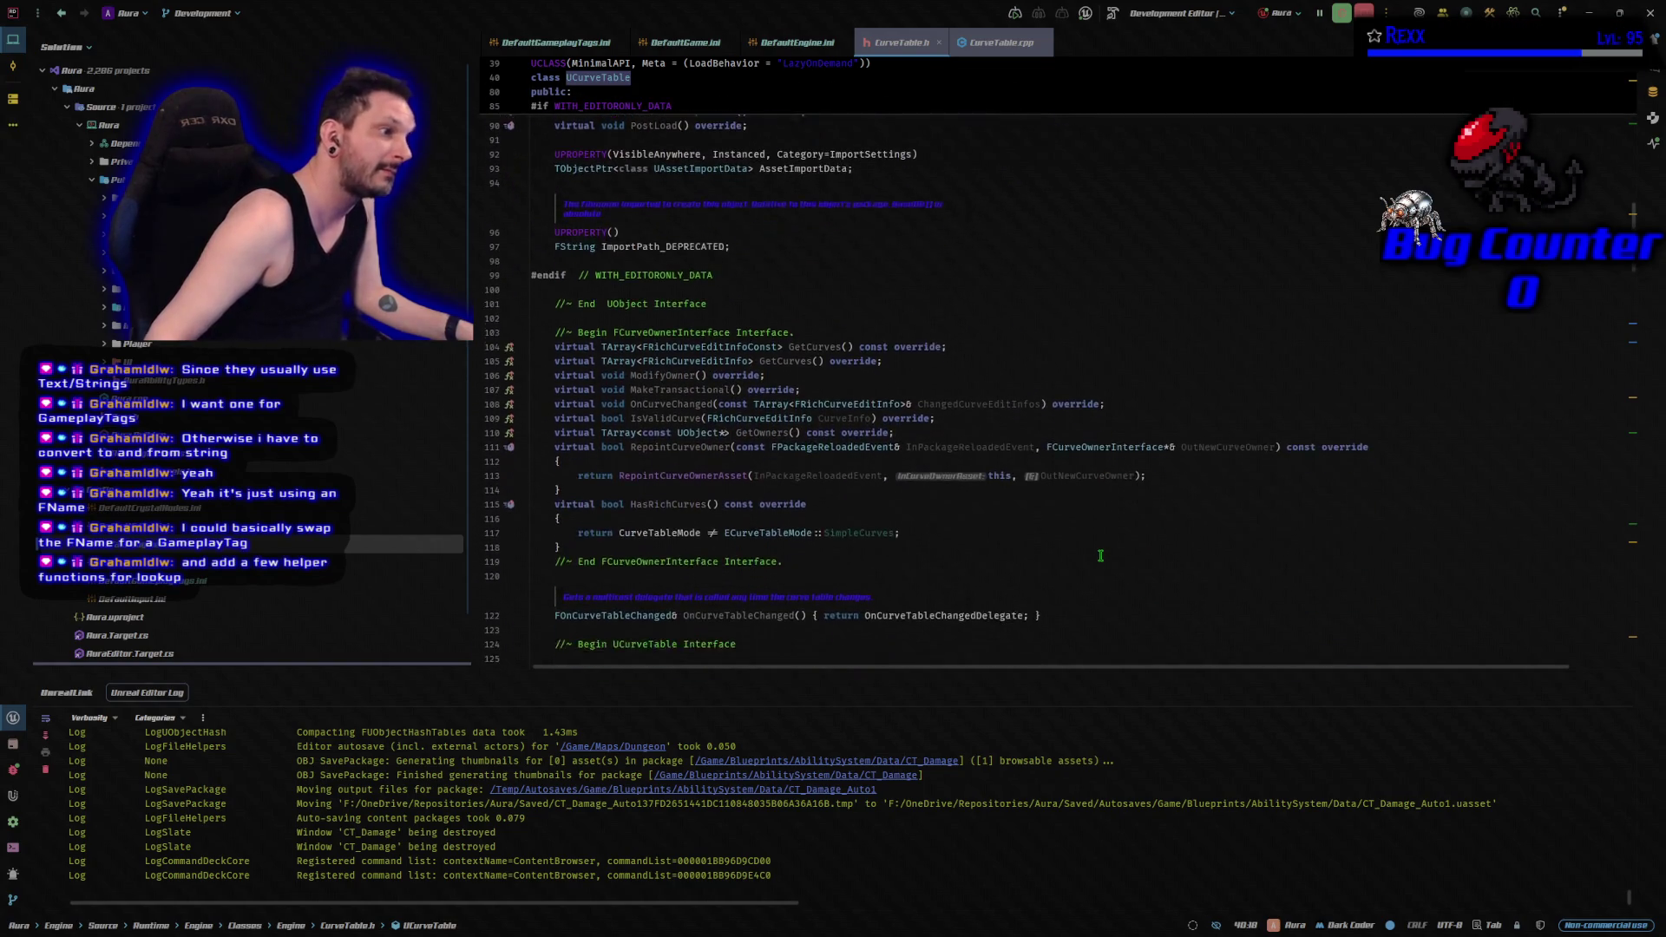
scroll(1100, 562, down, 7)
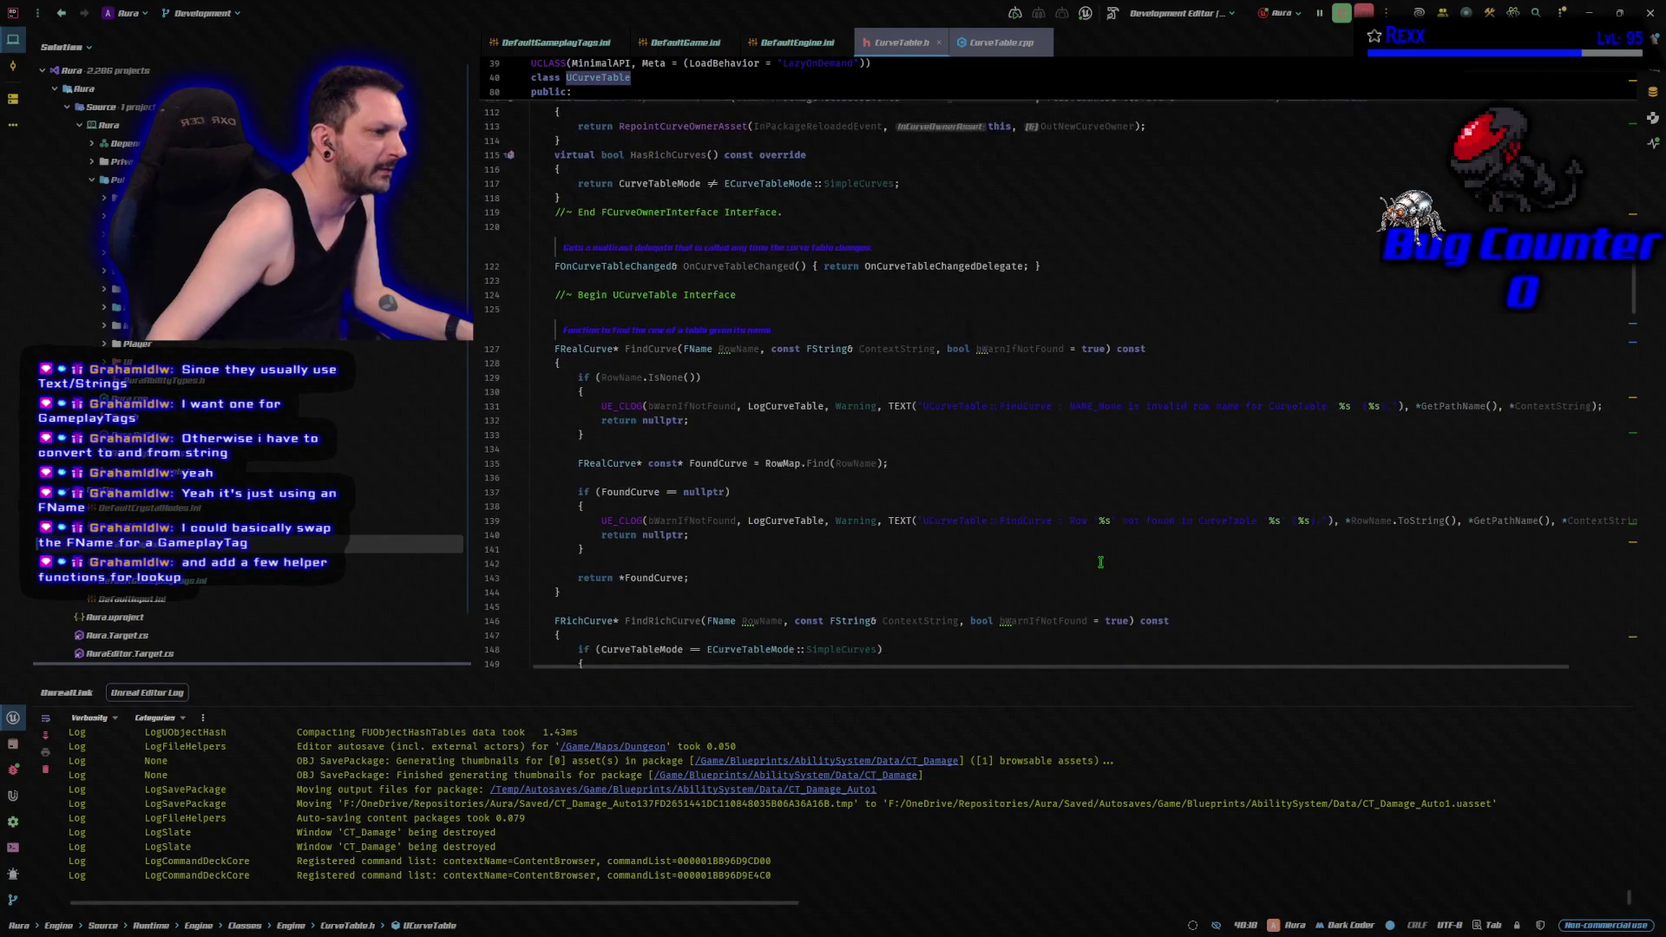
scroll(1100, 562, down, 7)
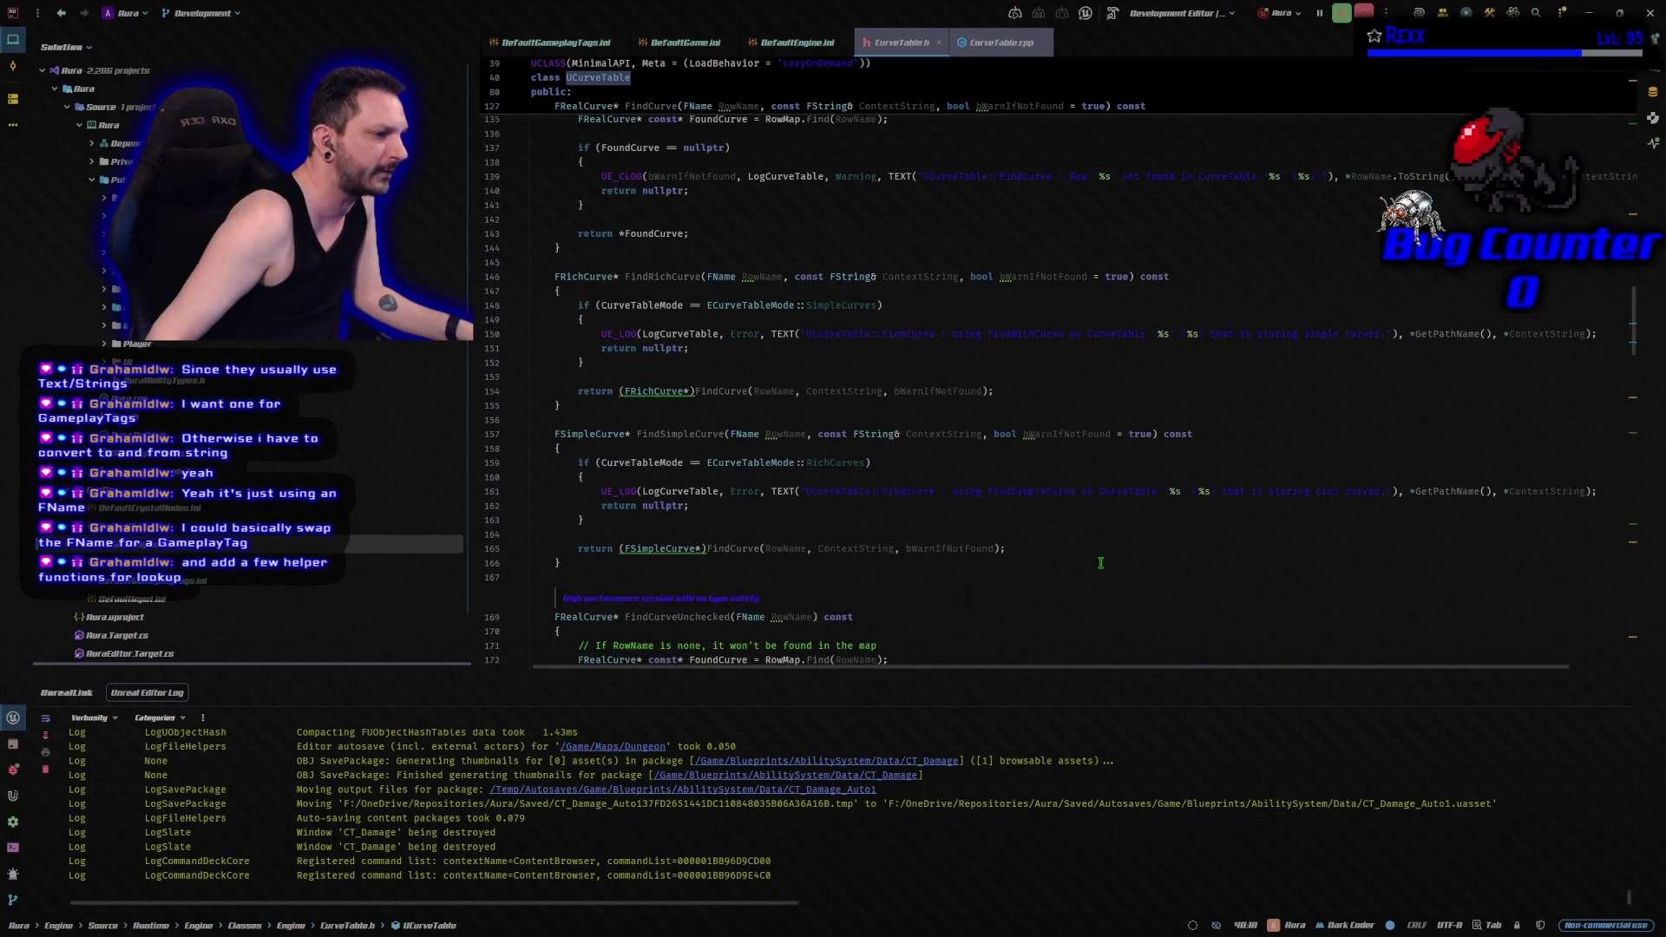
scroll(1100, 563, down, 8)
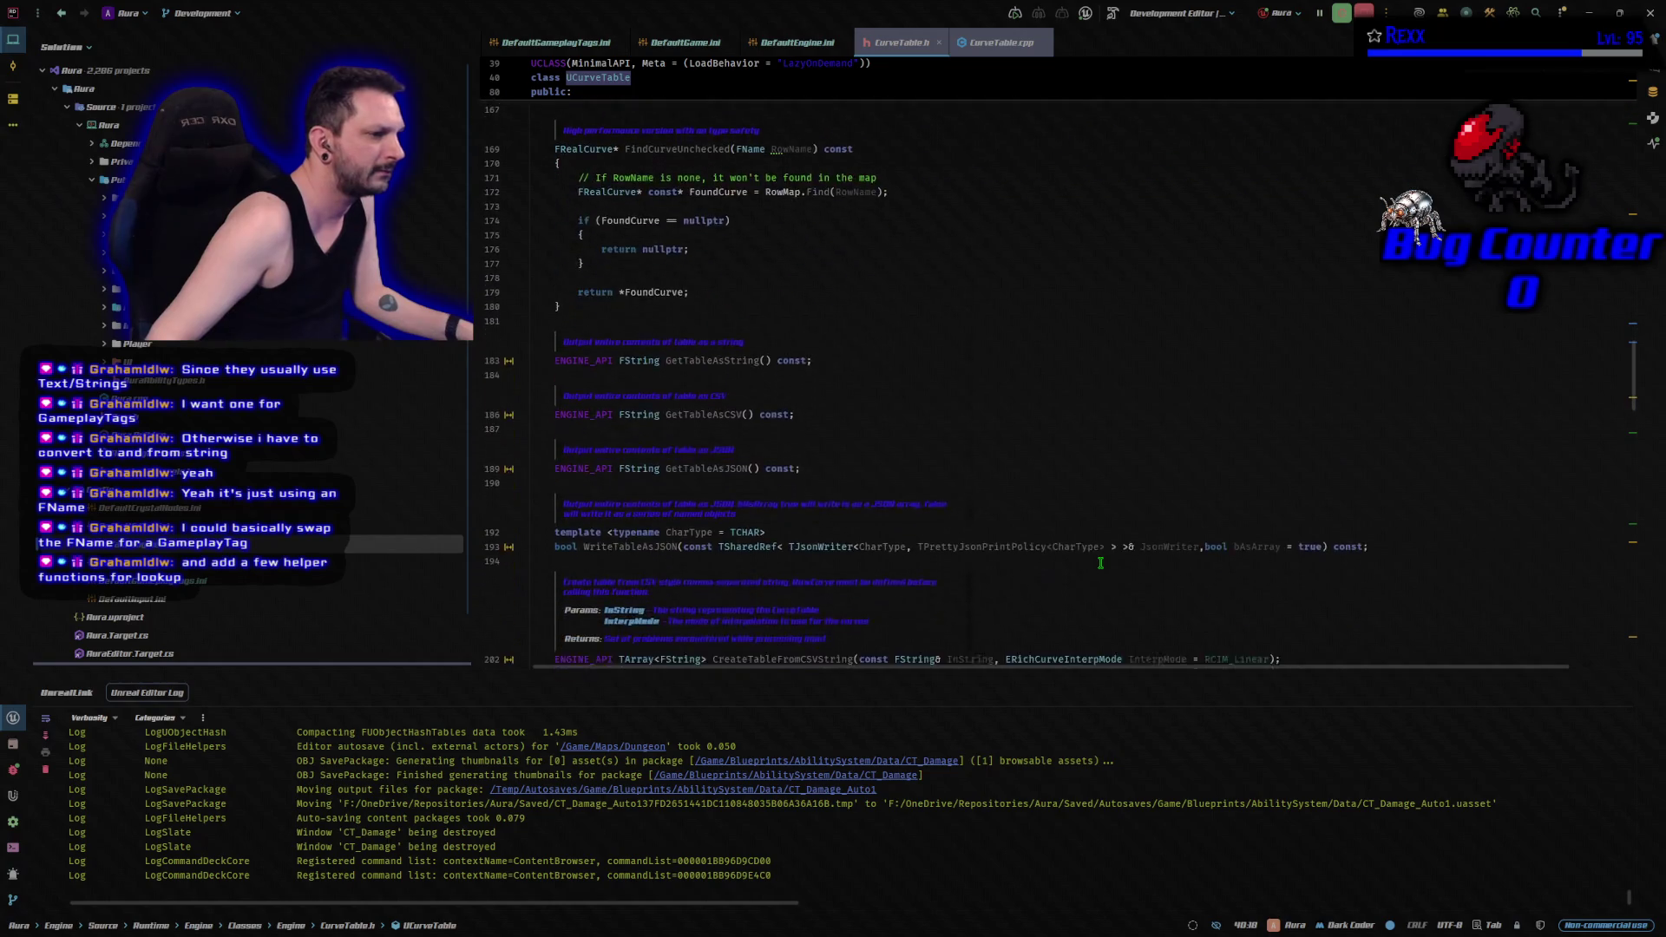
scroll(1100, 563, down, 4)
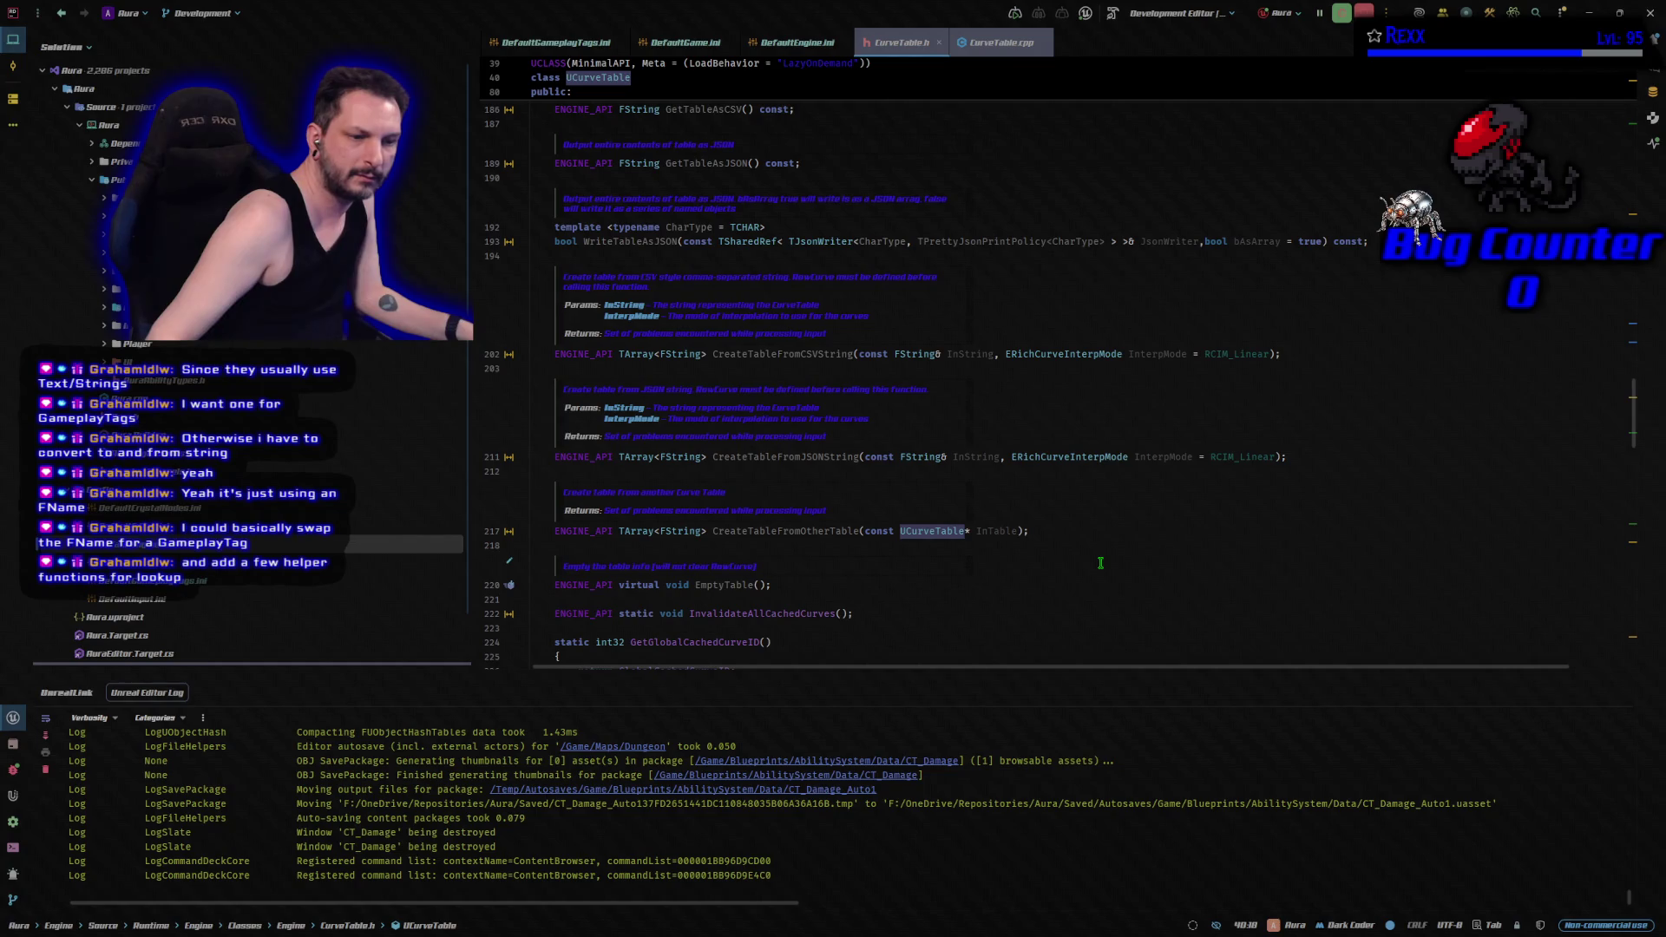
scroll(1100, 562, down, 6)
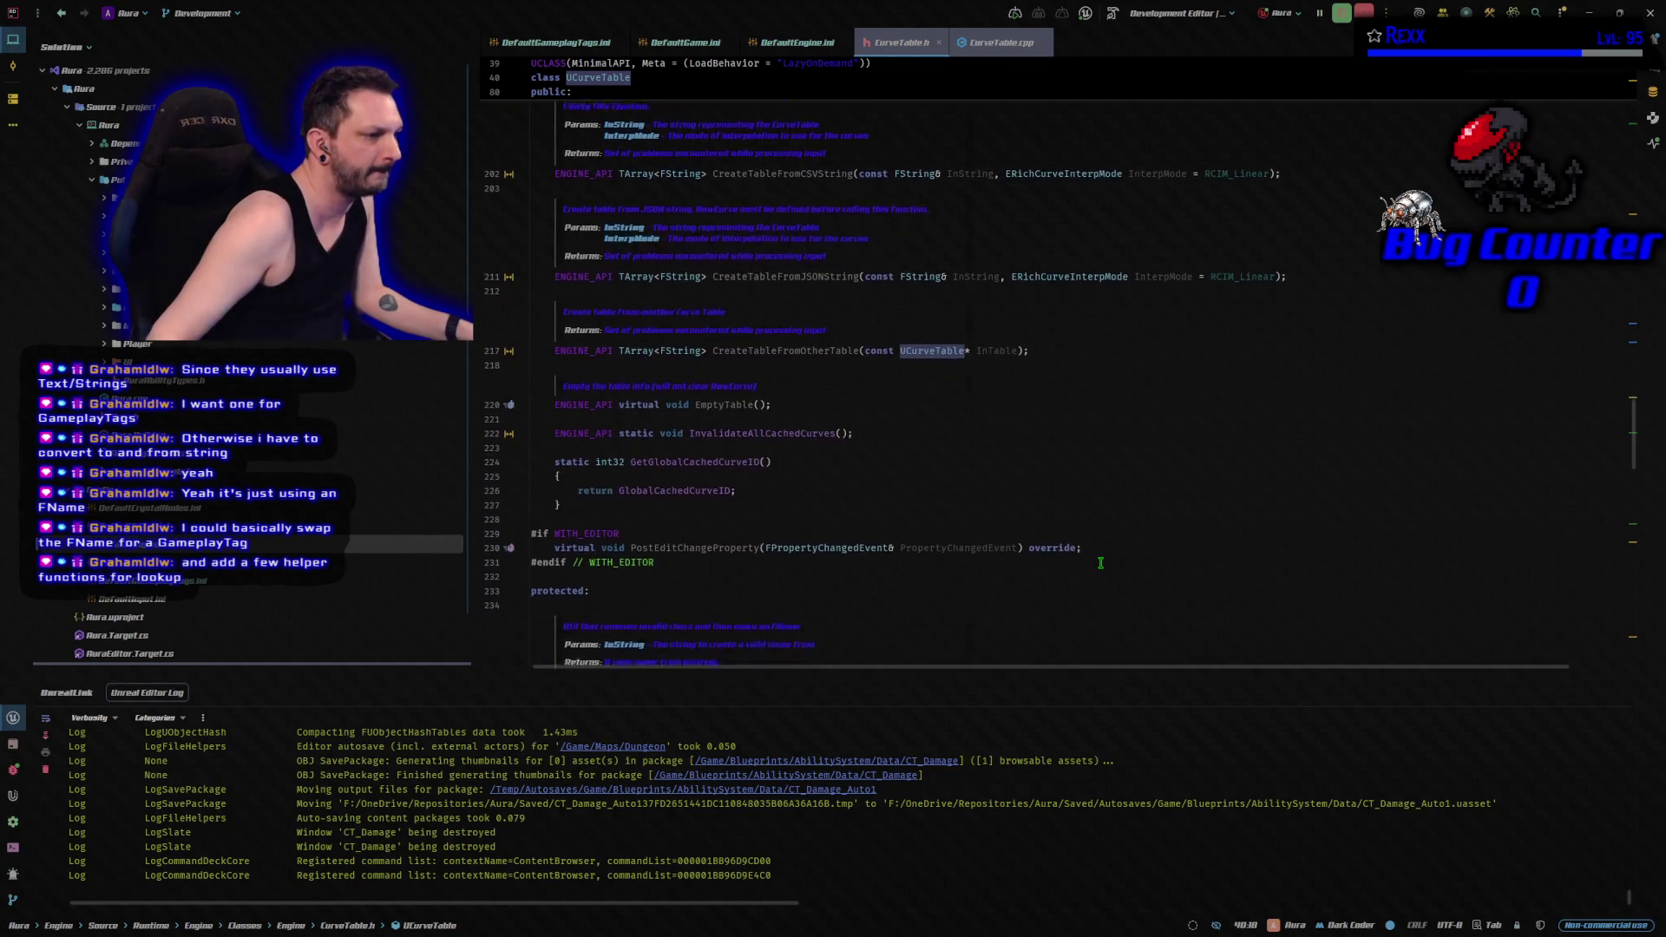
scroll(1100, 562, up, 10)
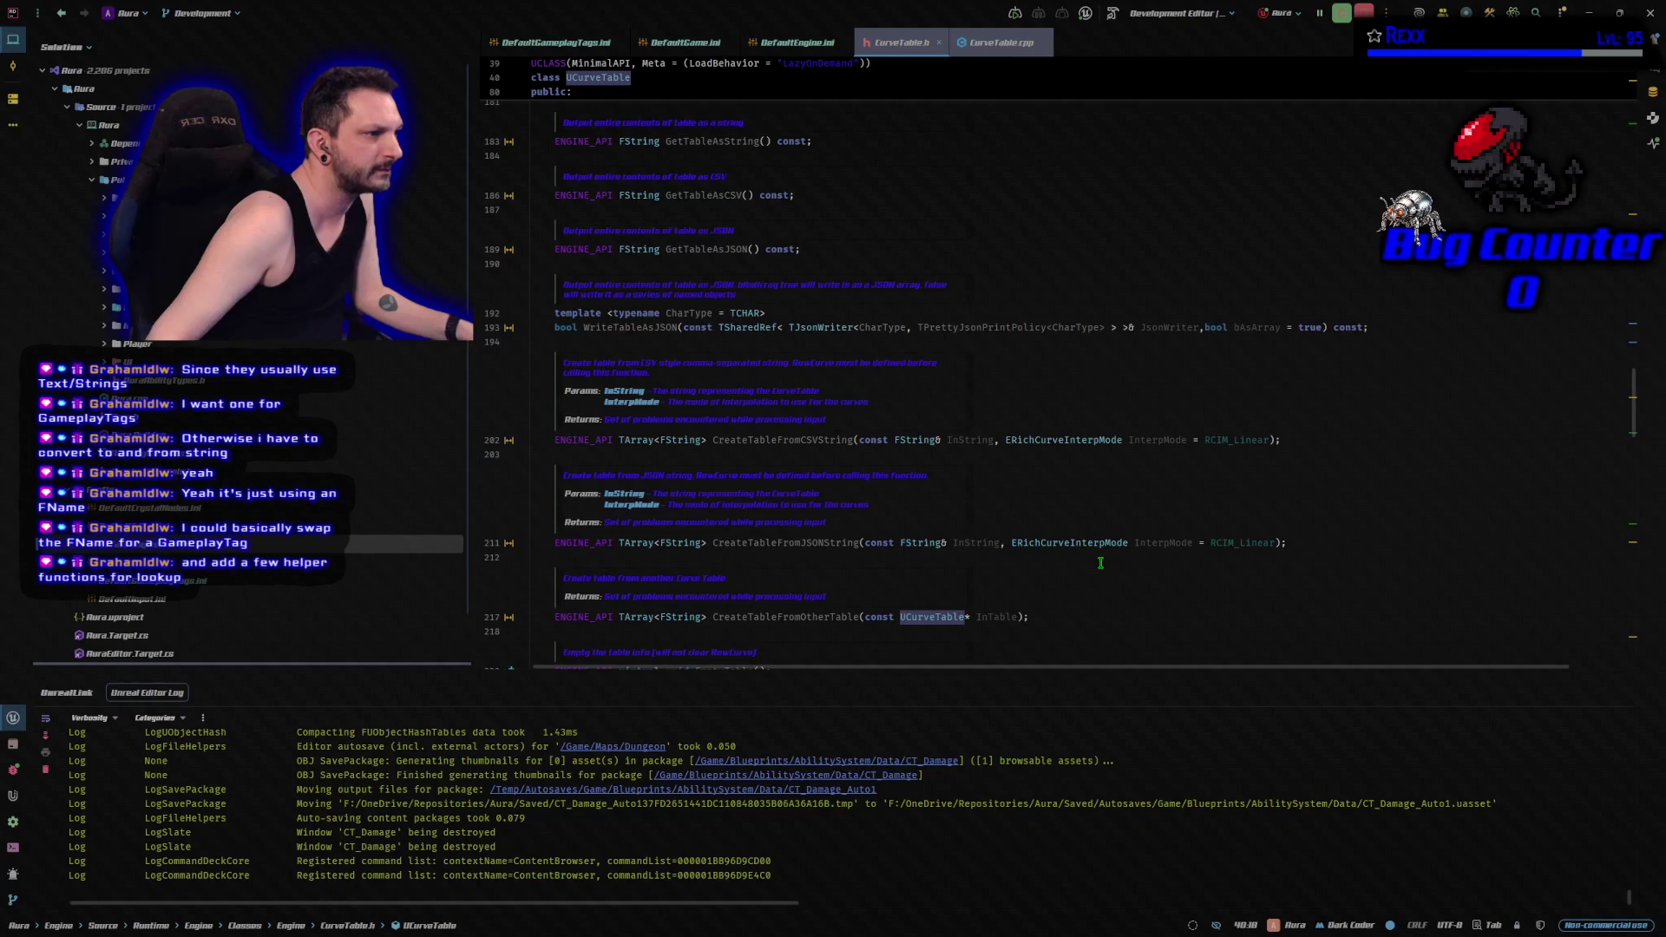
scroll(1100, 562, up, 15)
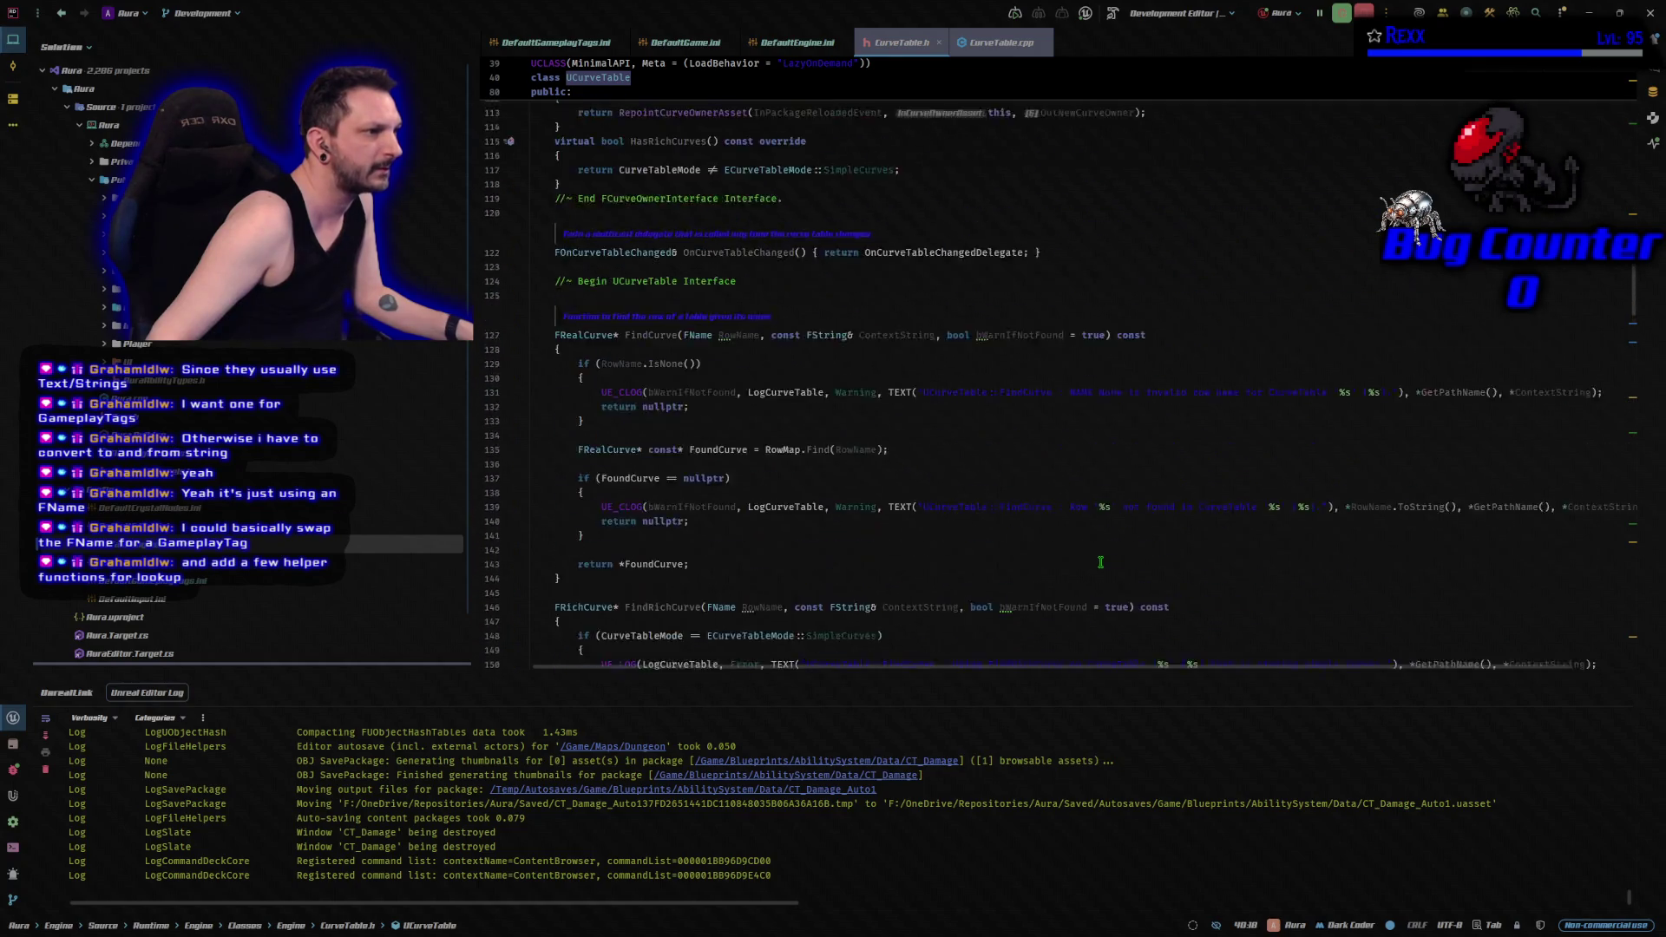
scroll(1100, 563, up, 15)
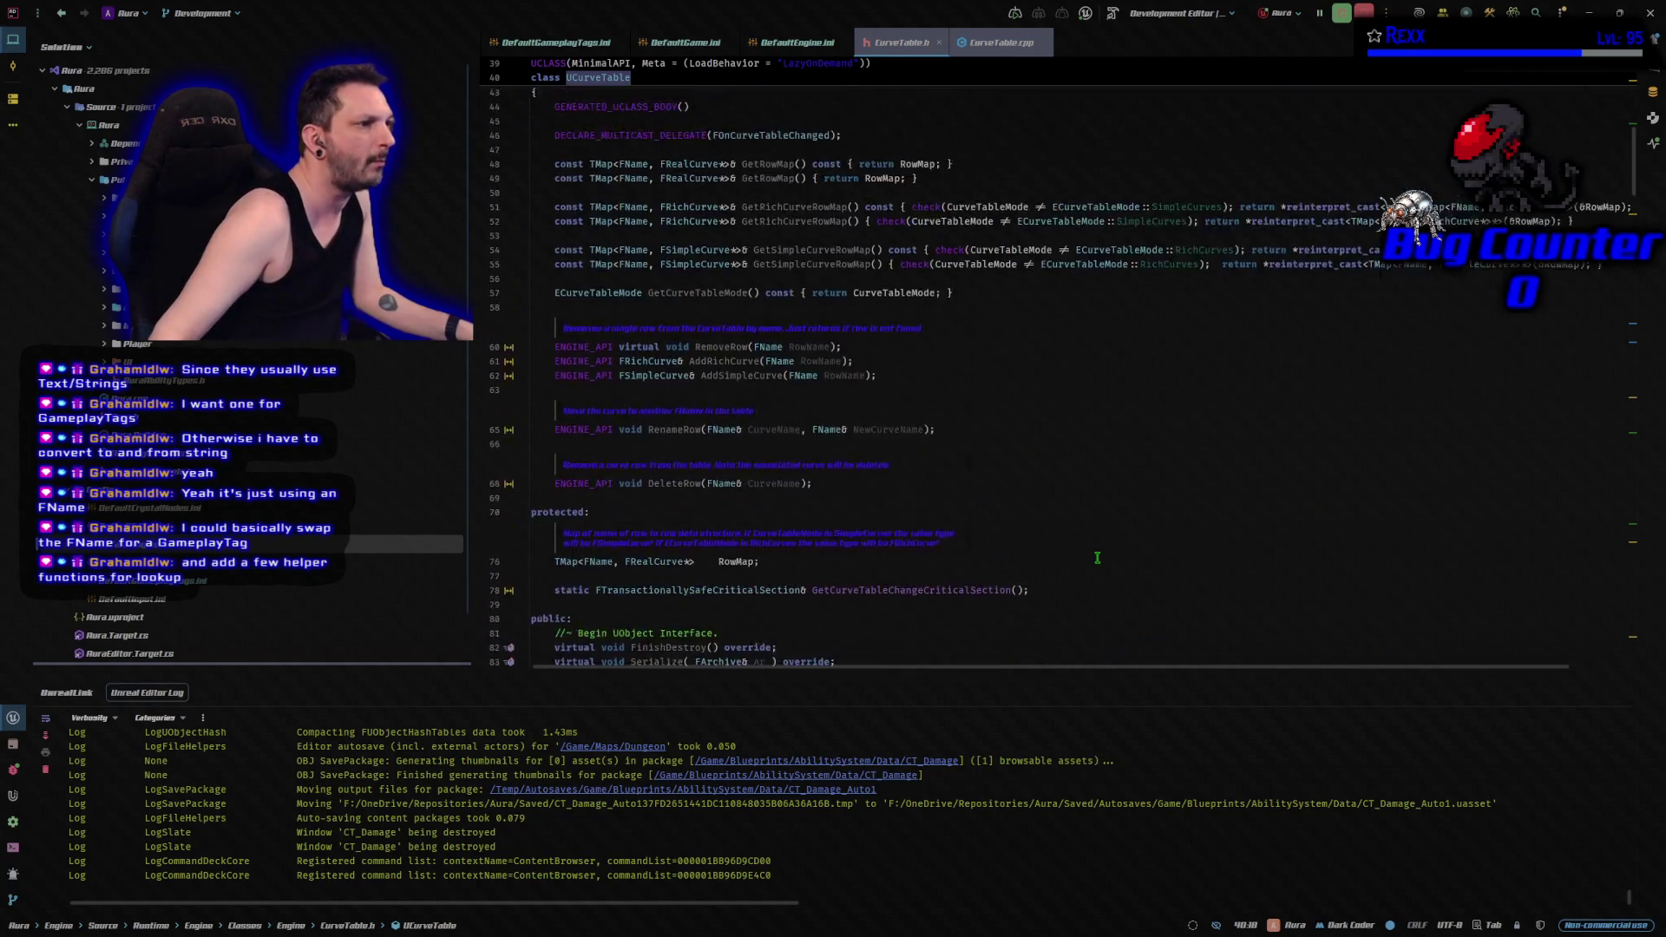
scroll(1097, 558, down, 1)
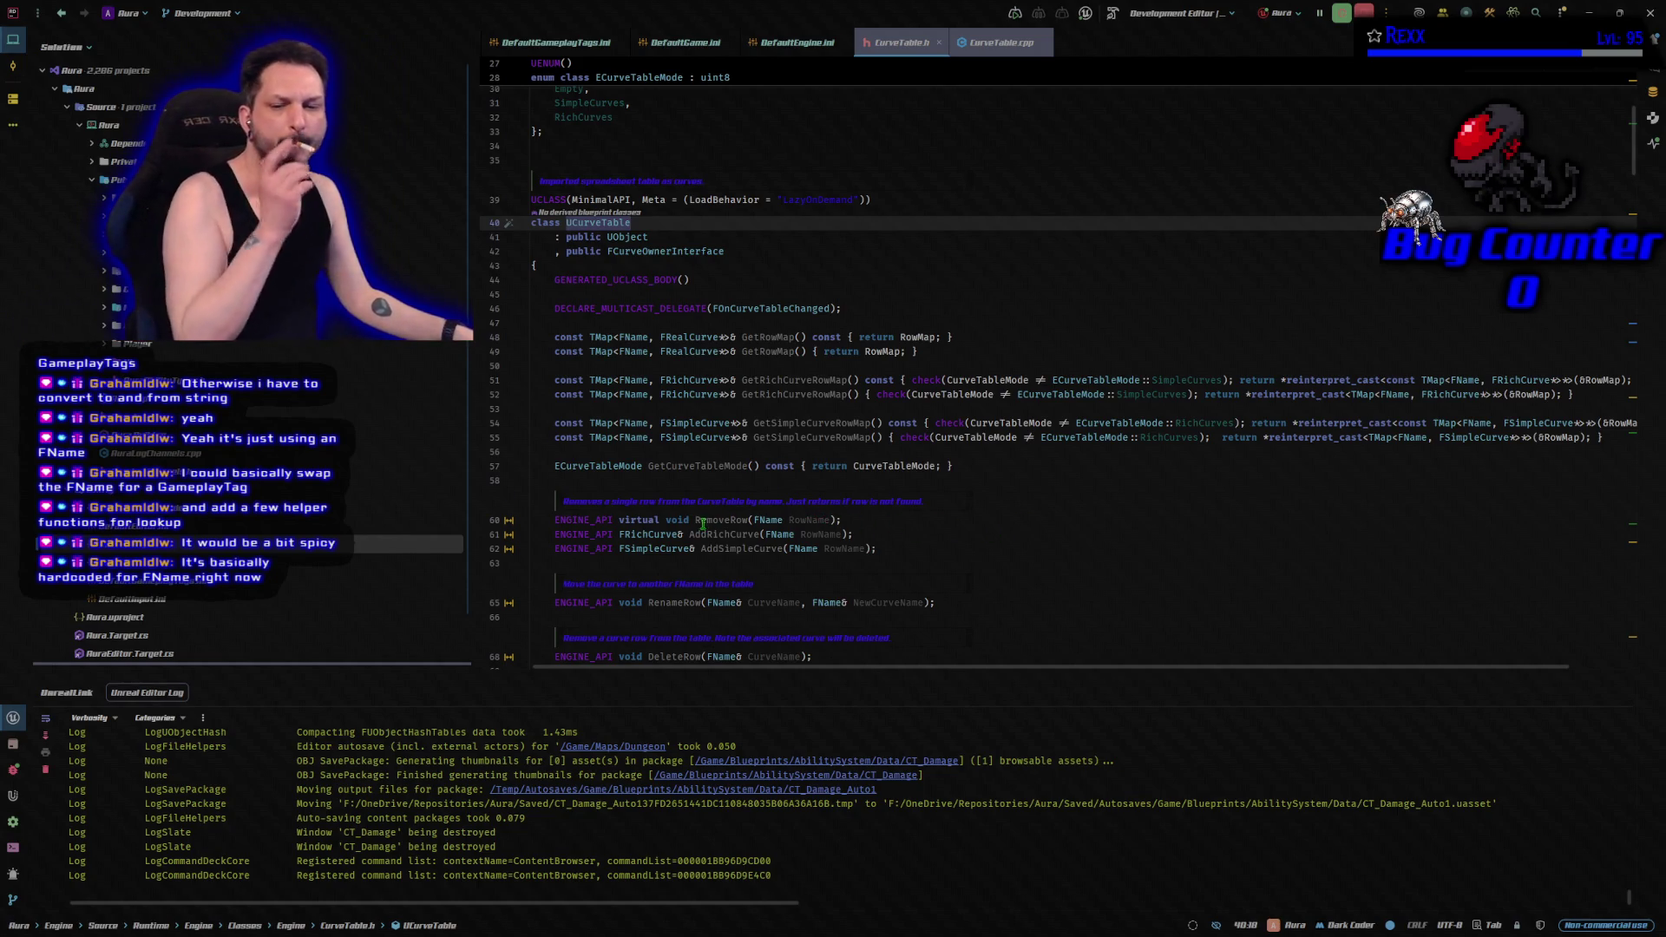
scroll(669, 558, down, 3)
scroll(669, 557, down, 5)
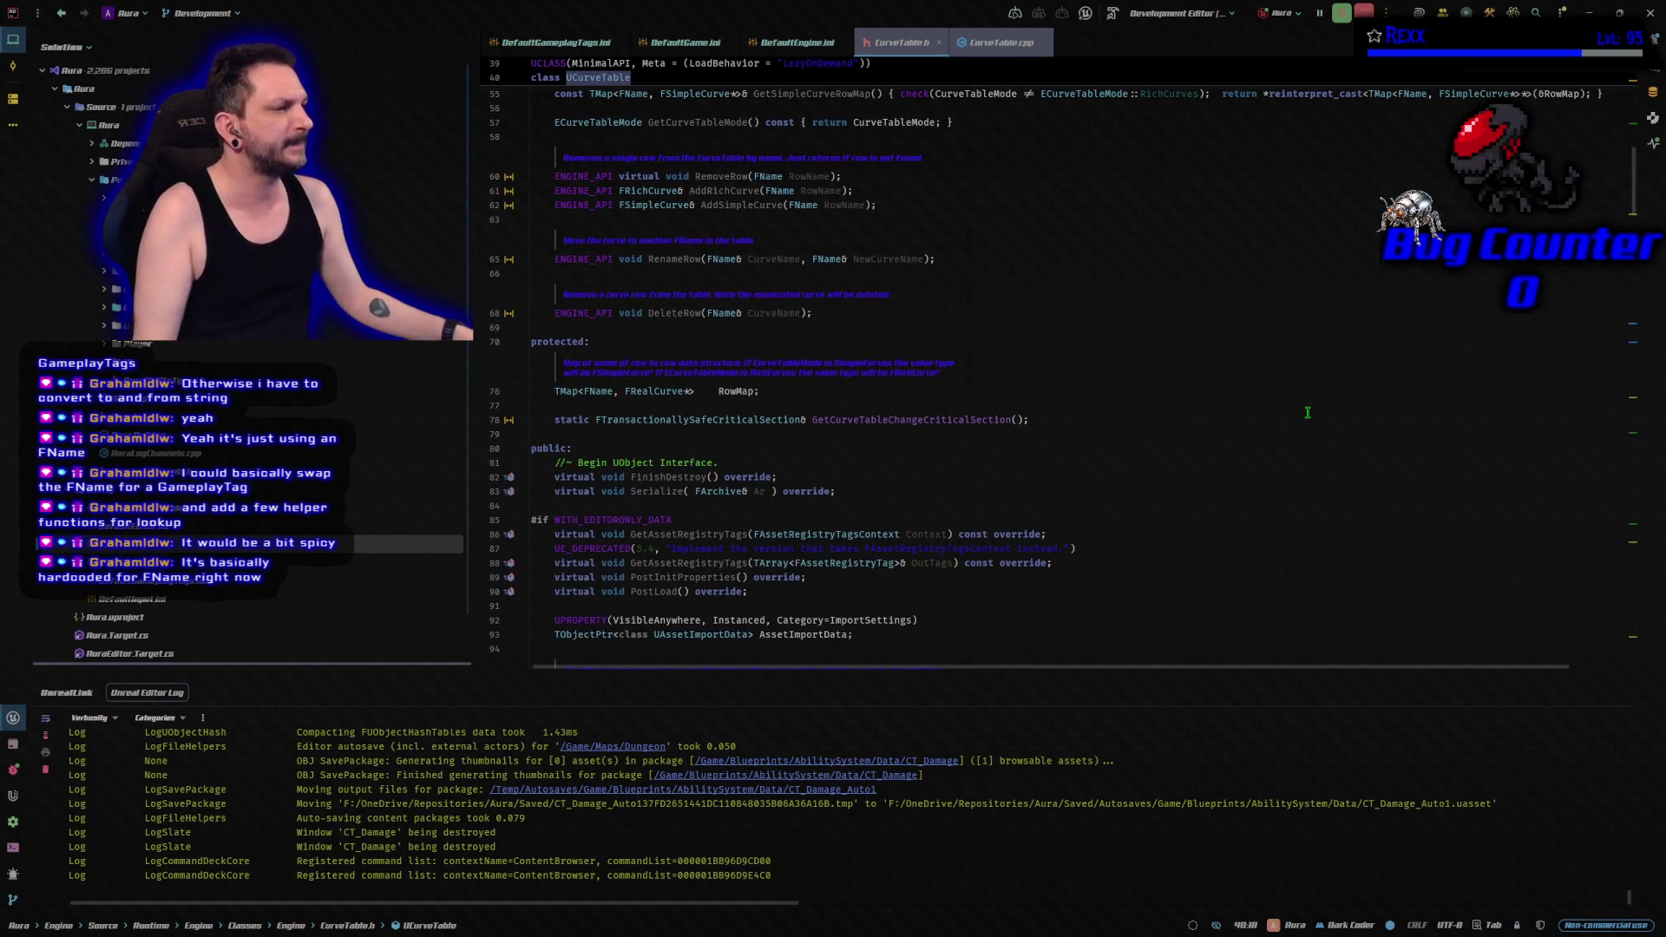
Scroll through CurveTable.h past FCurveTableRowHandle, then jump back to the top of the file.
scroll(1280, 414, down, 3)
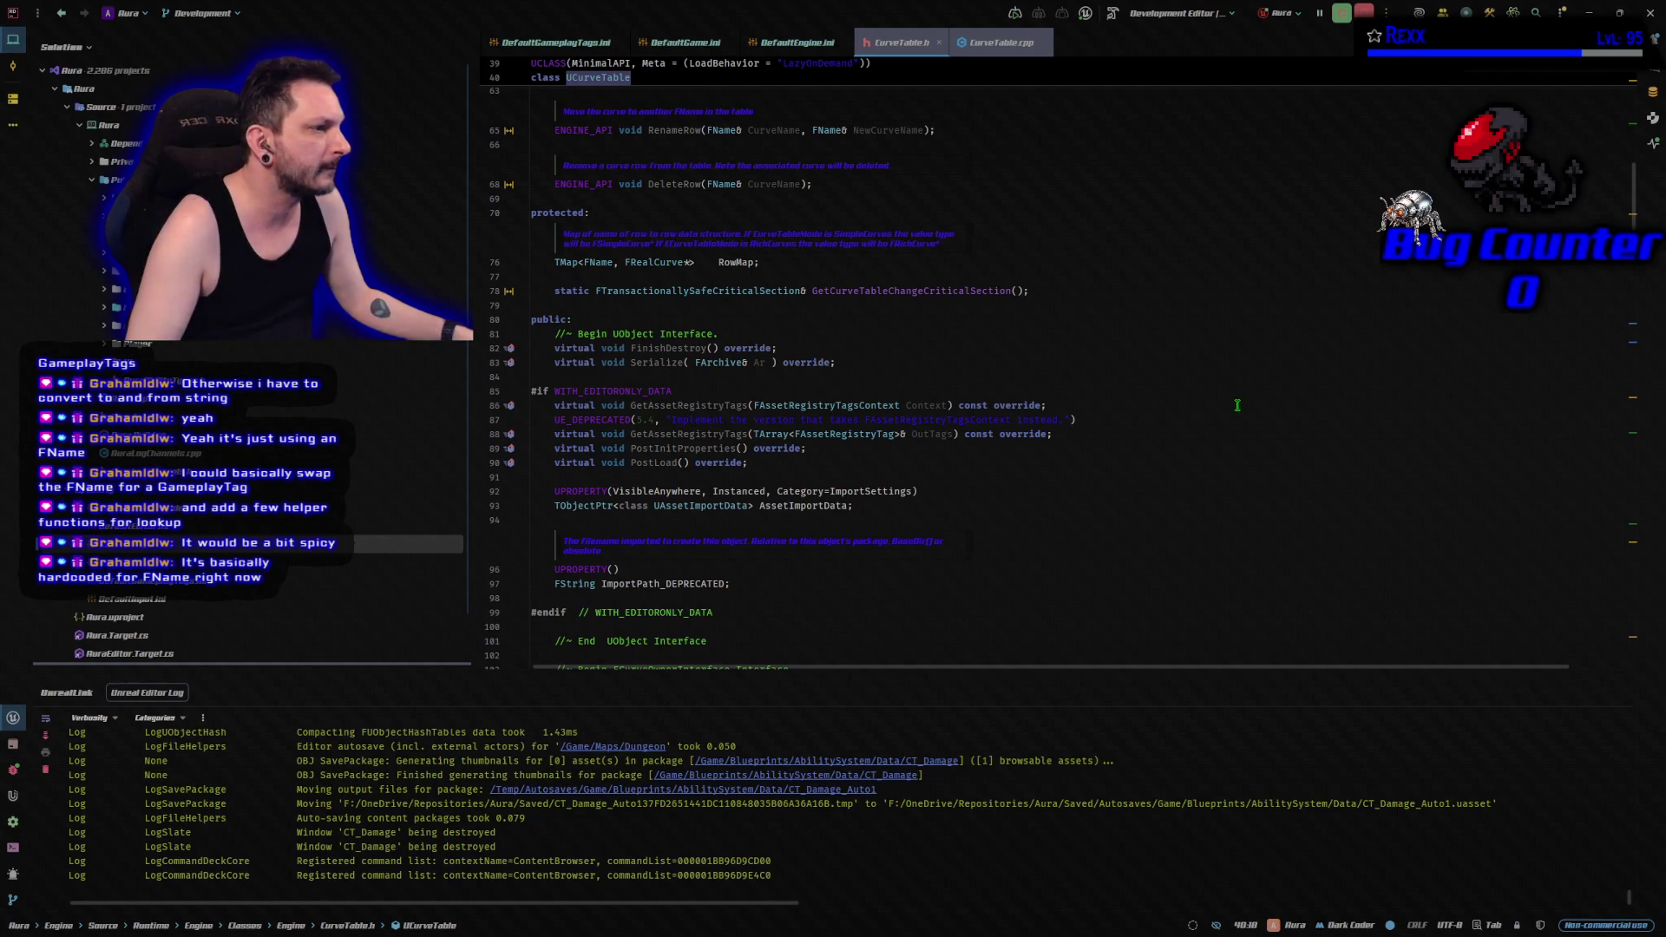
scroll(1223, 401, down, 3)
scroll(1222, 401, down, 5)
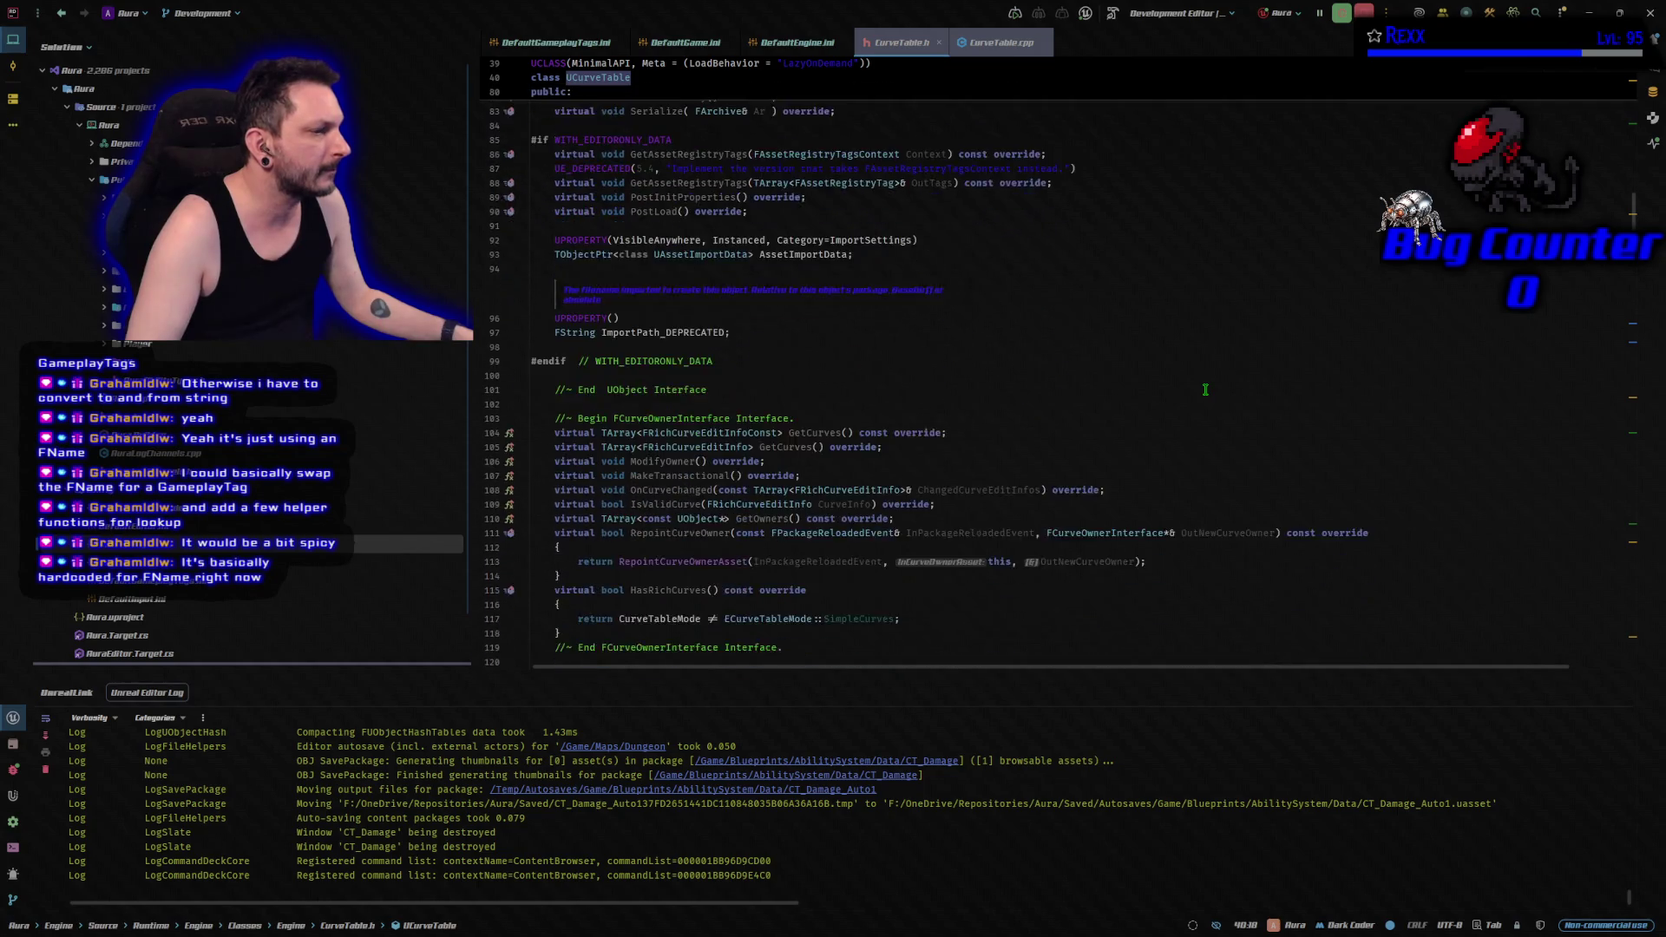
scroll(1205, 389, down, 9)
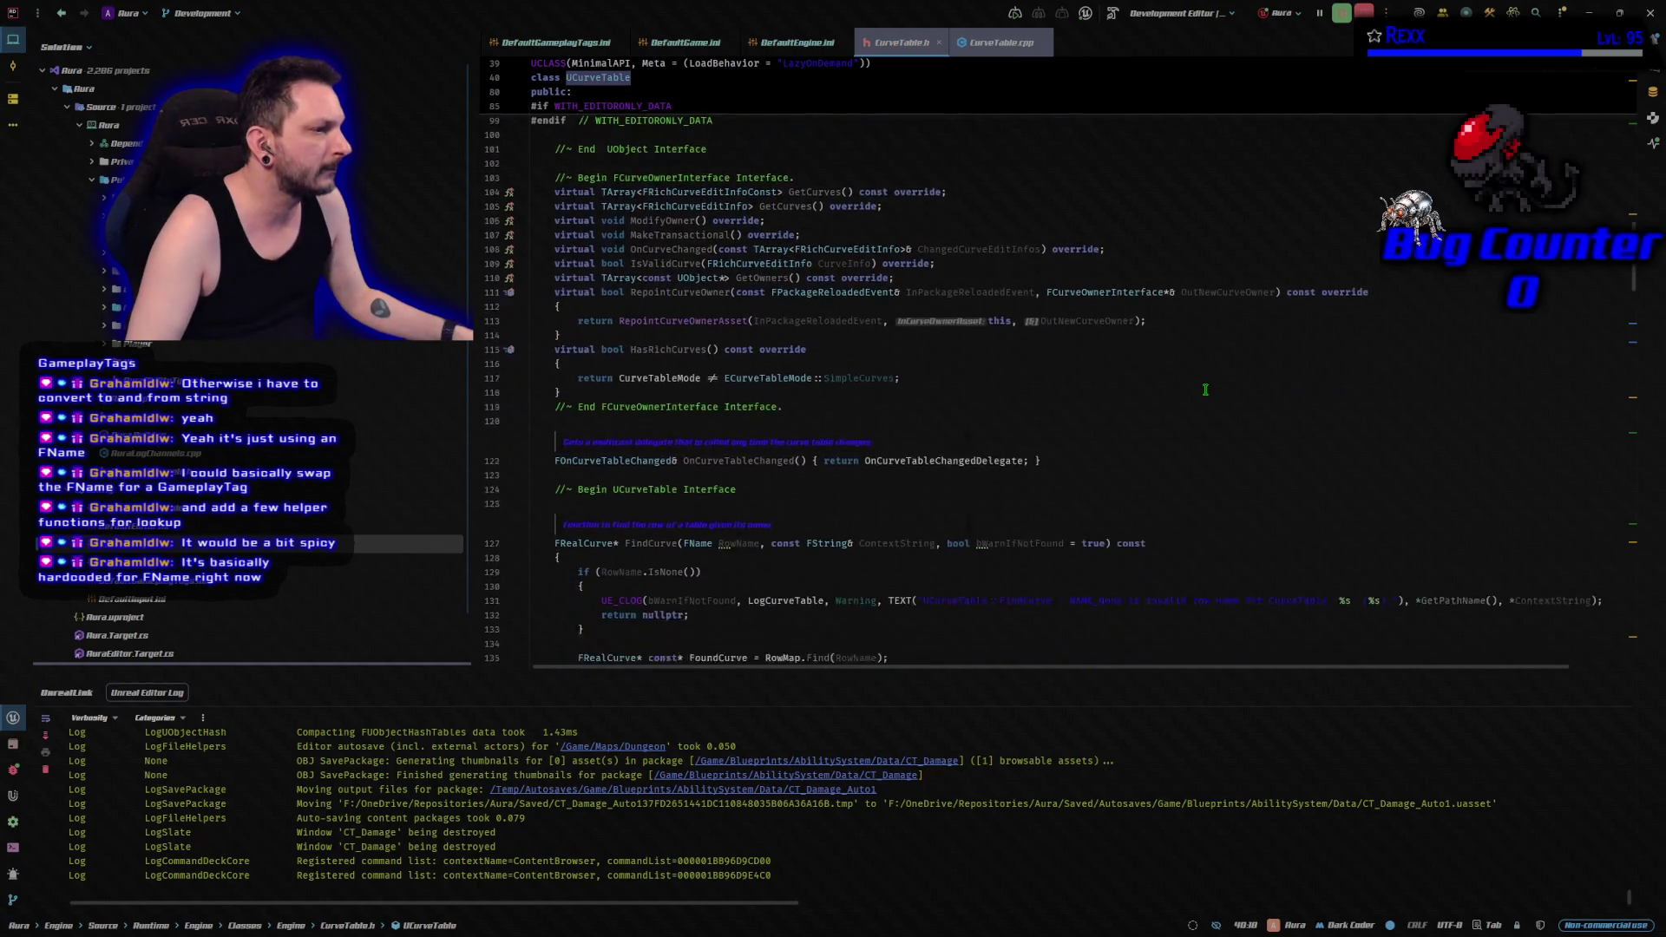
scroll(1198, 387, down, 15)
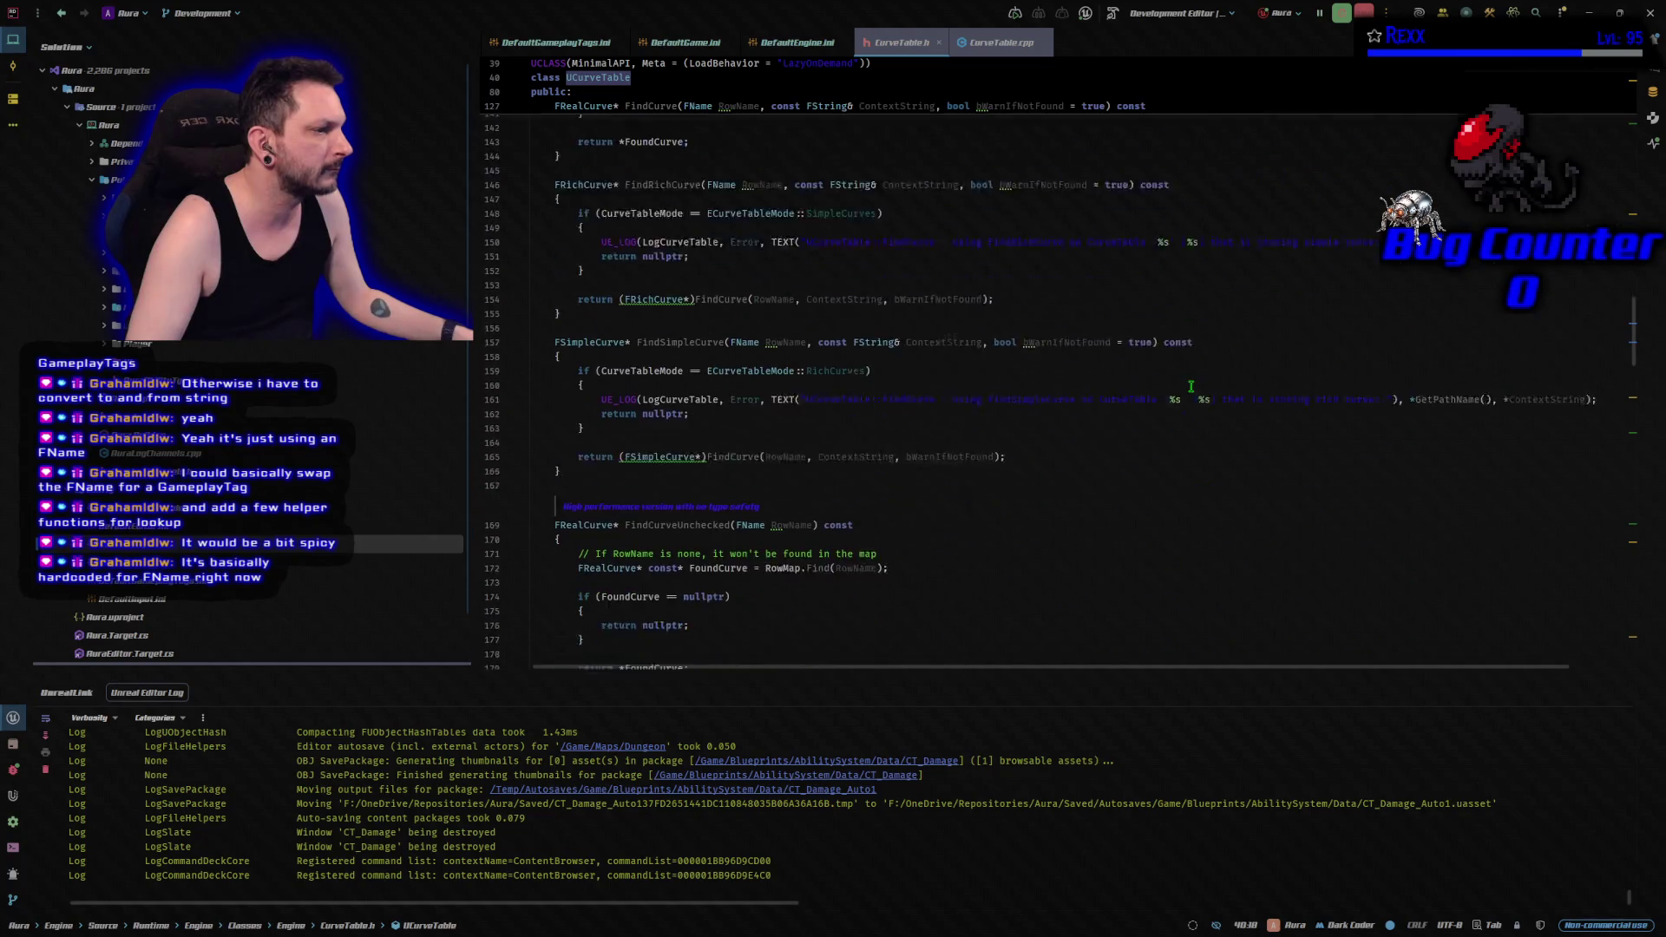
scroll(1189, 386, down, 8)
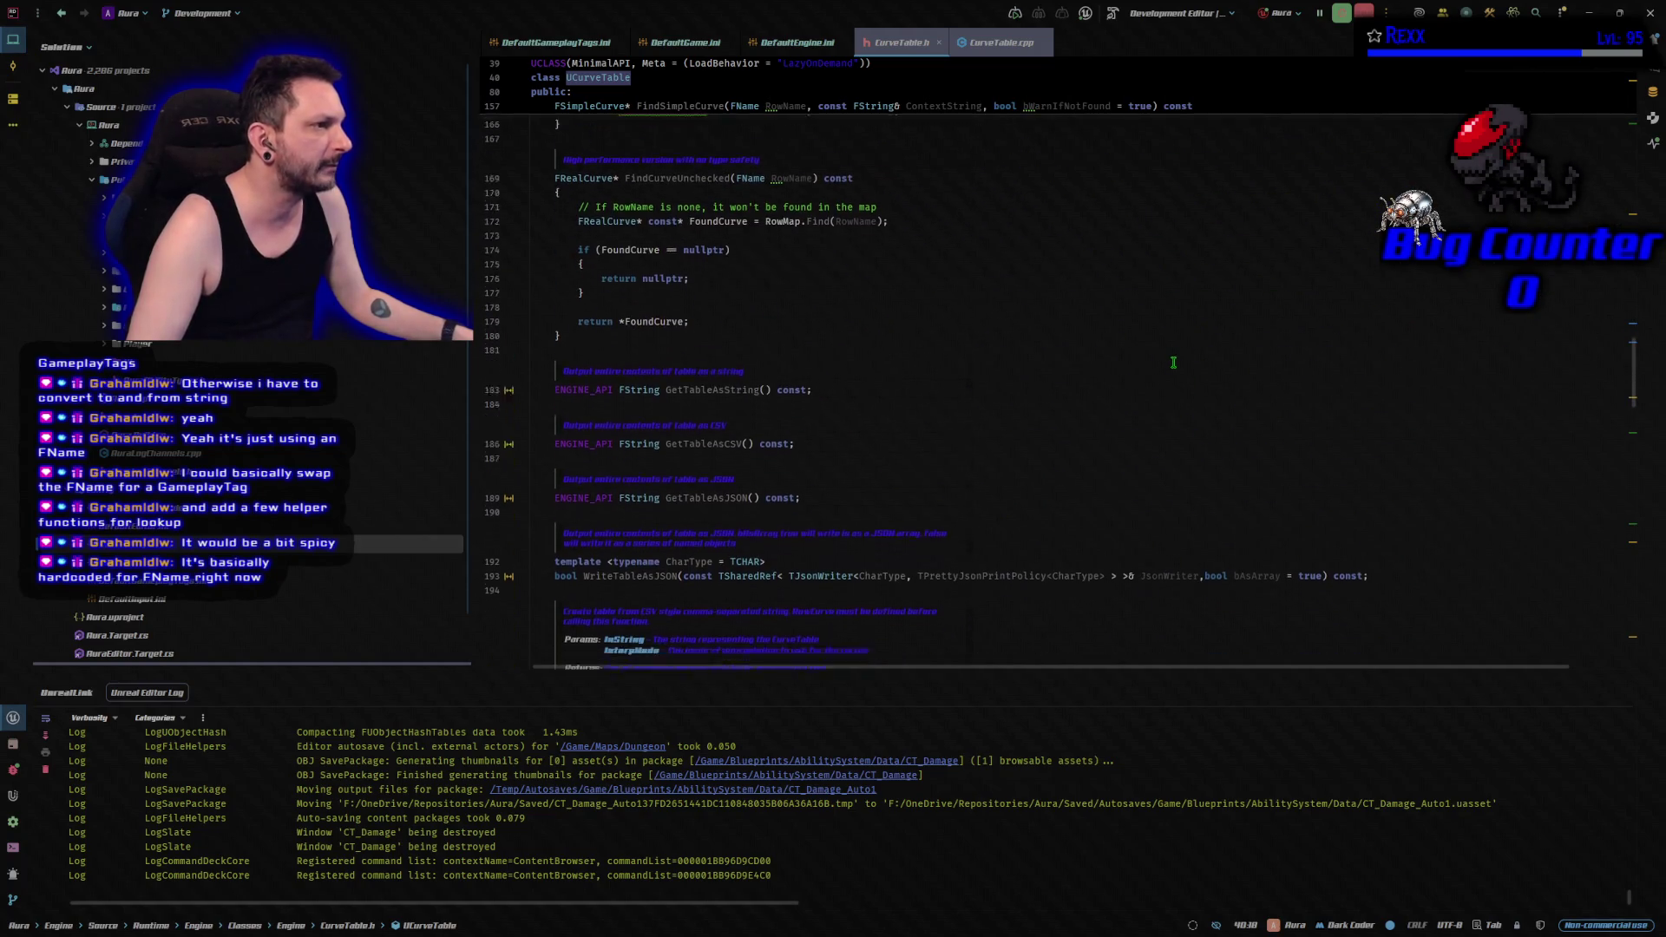
scroll(1172, 363, down, 18)
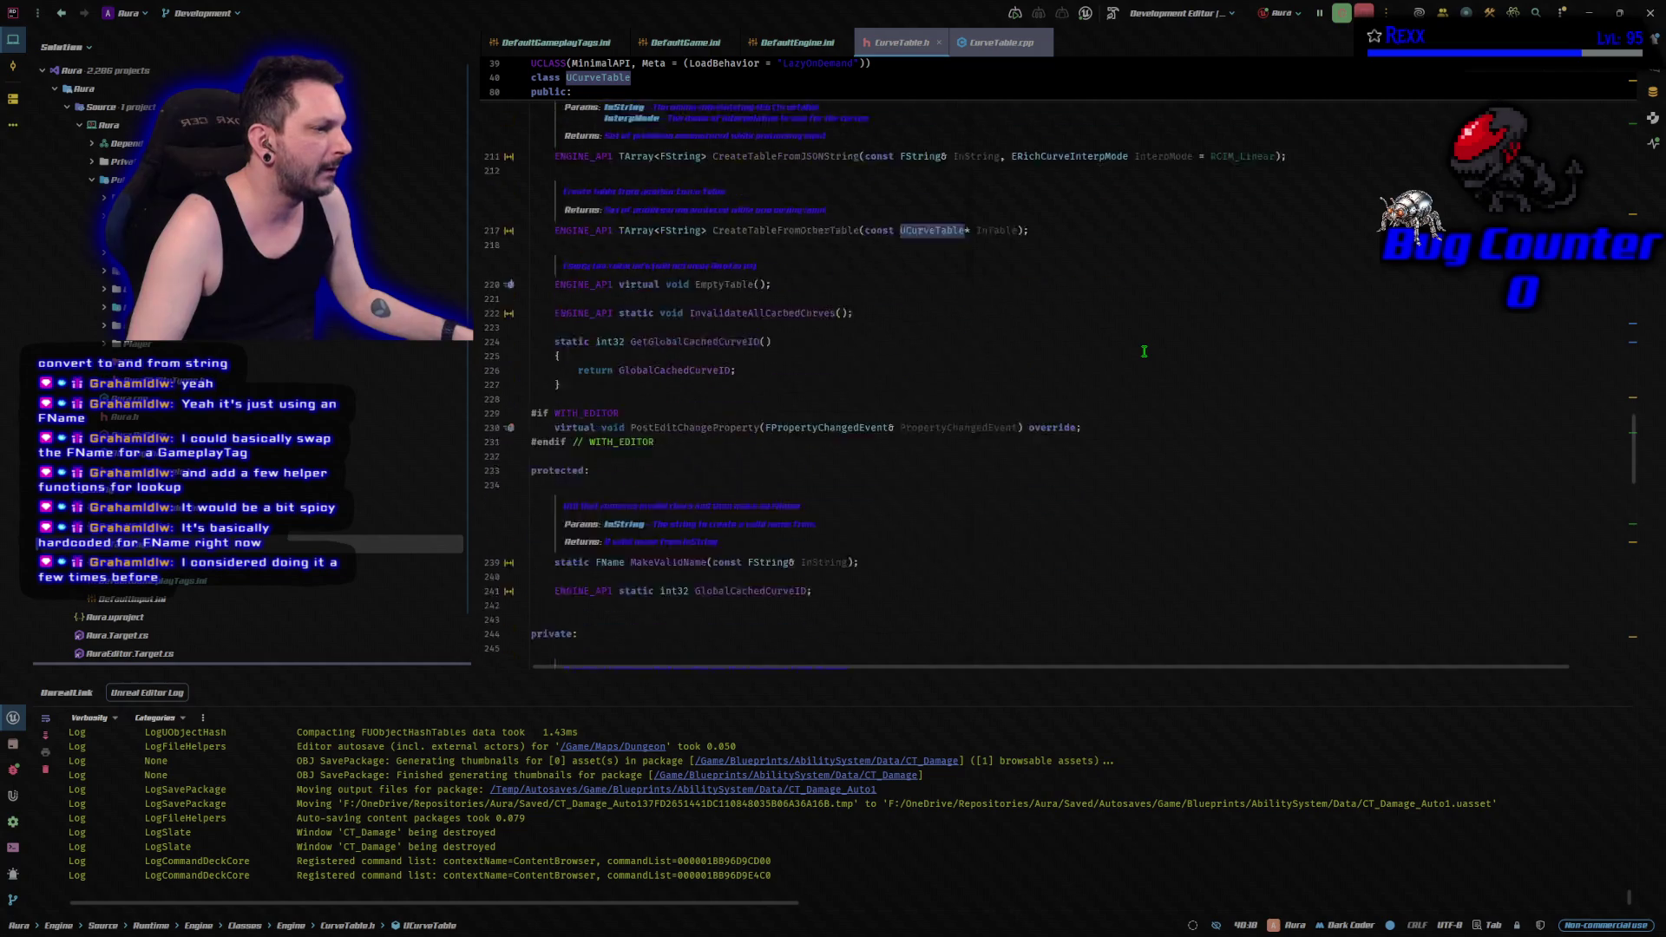
scroll(1079, 340, down, 12)
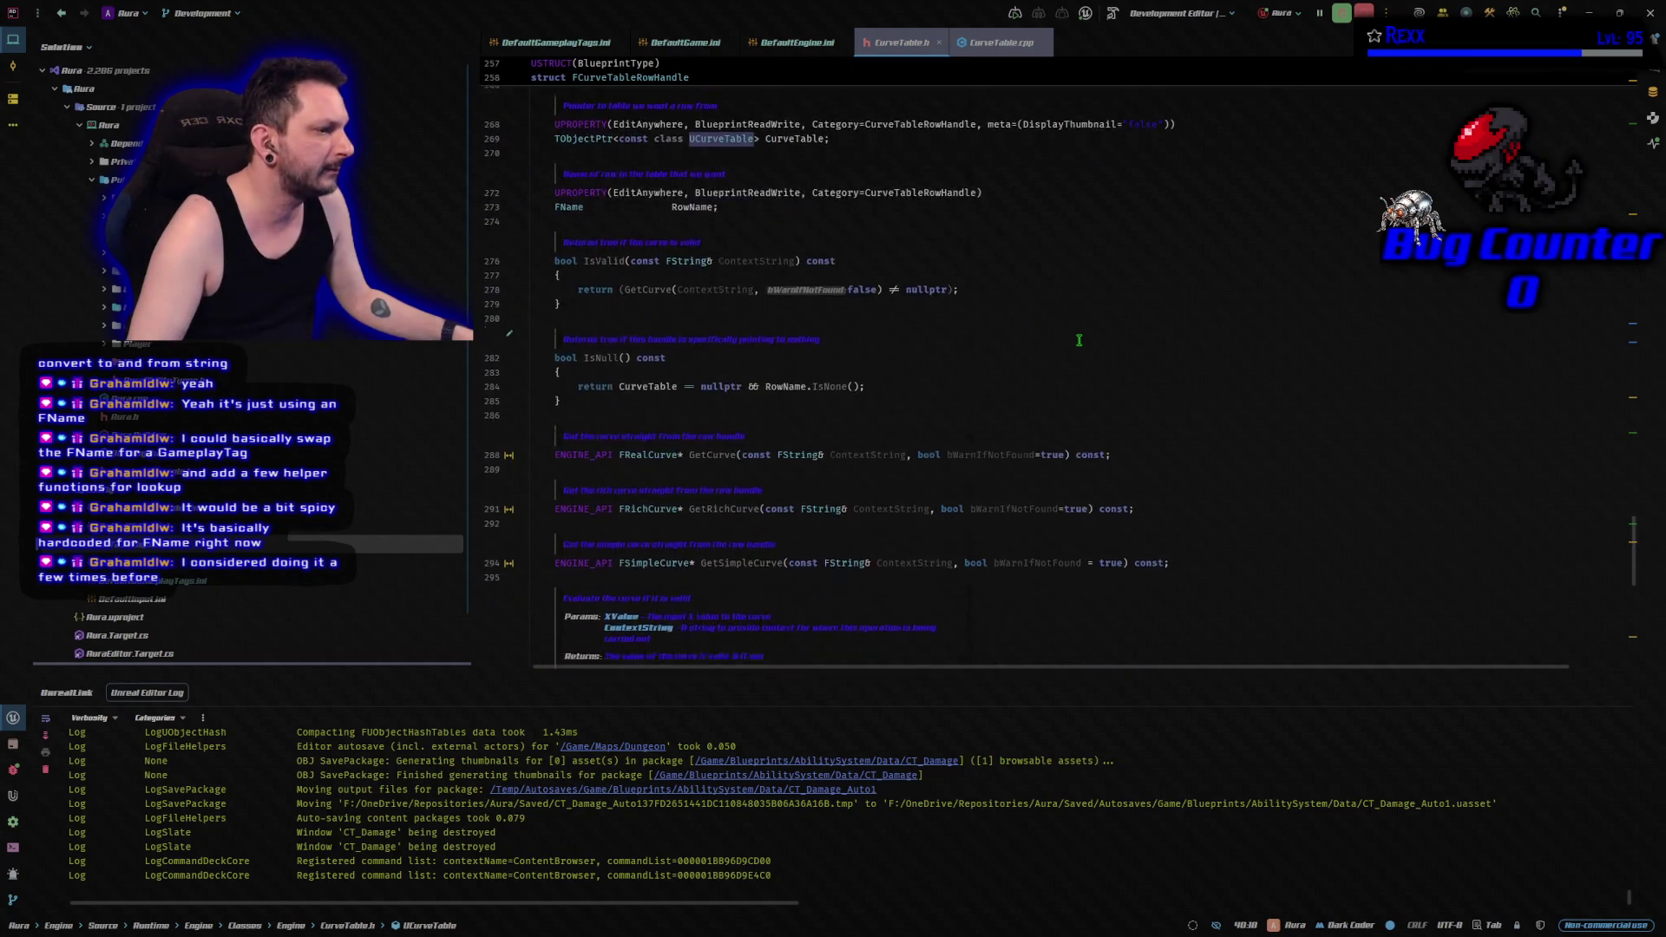
drag(1638, 592, 1648, 108)
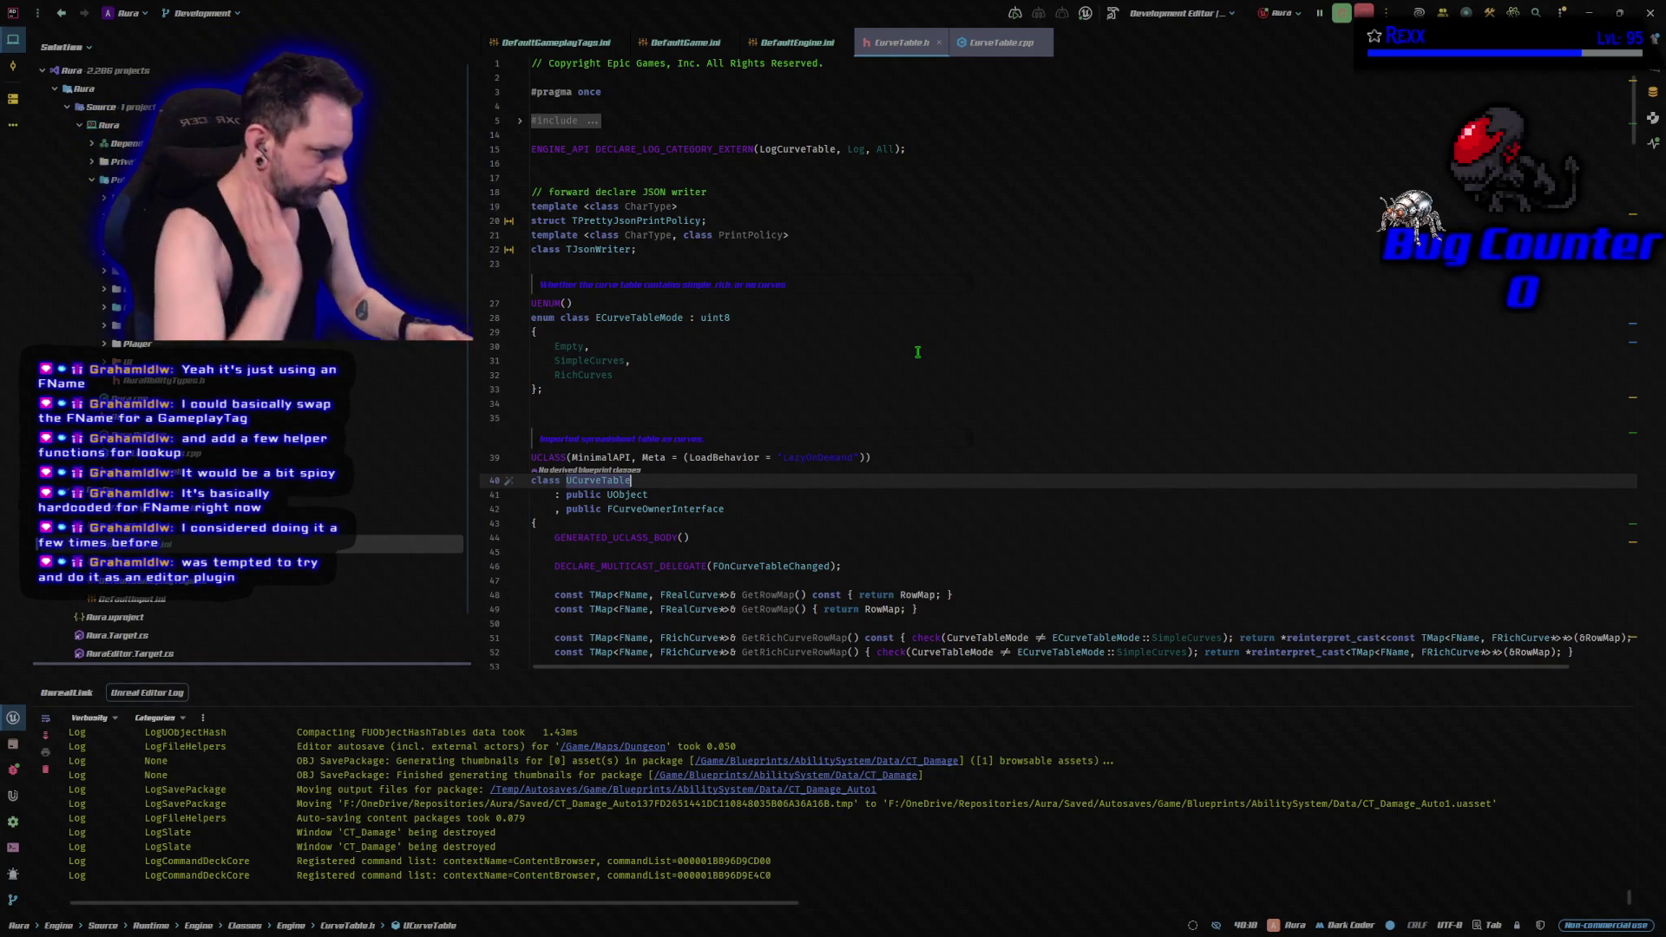
scroll(884, 365, down, 3)
scroll(884, 365, down, 3)
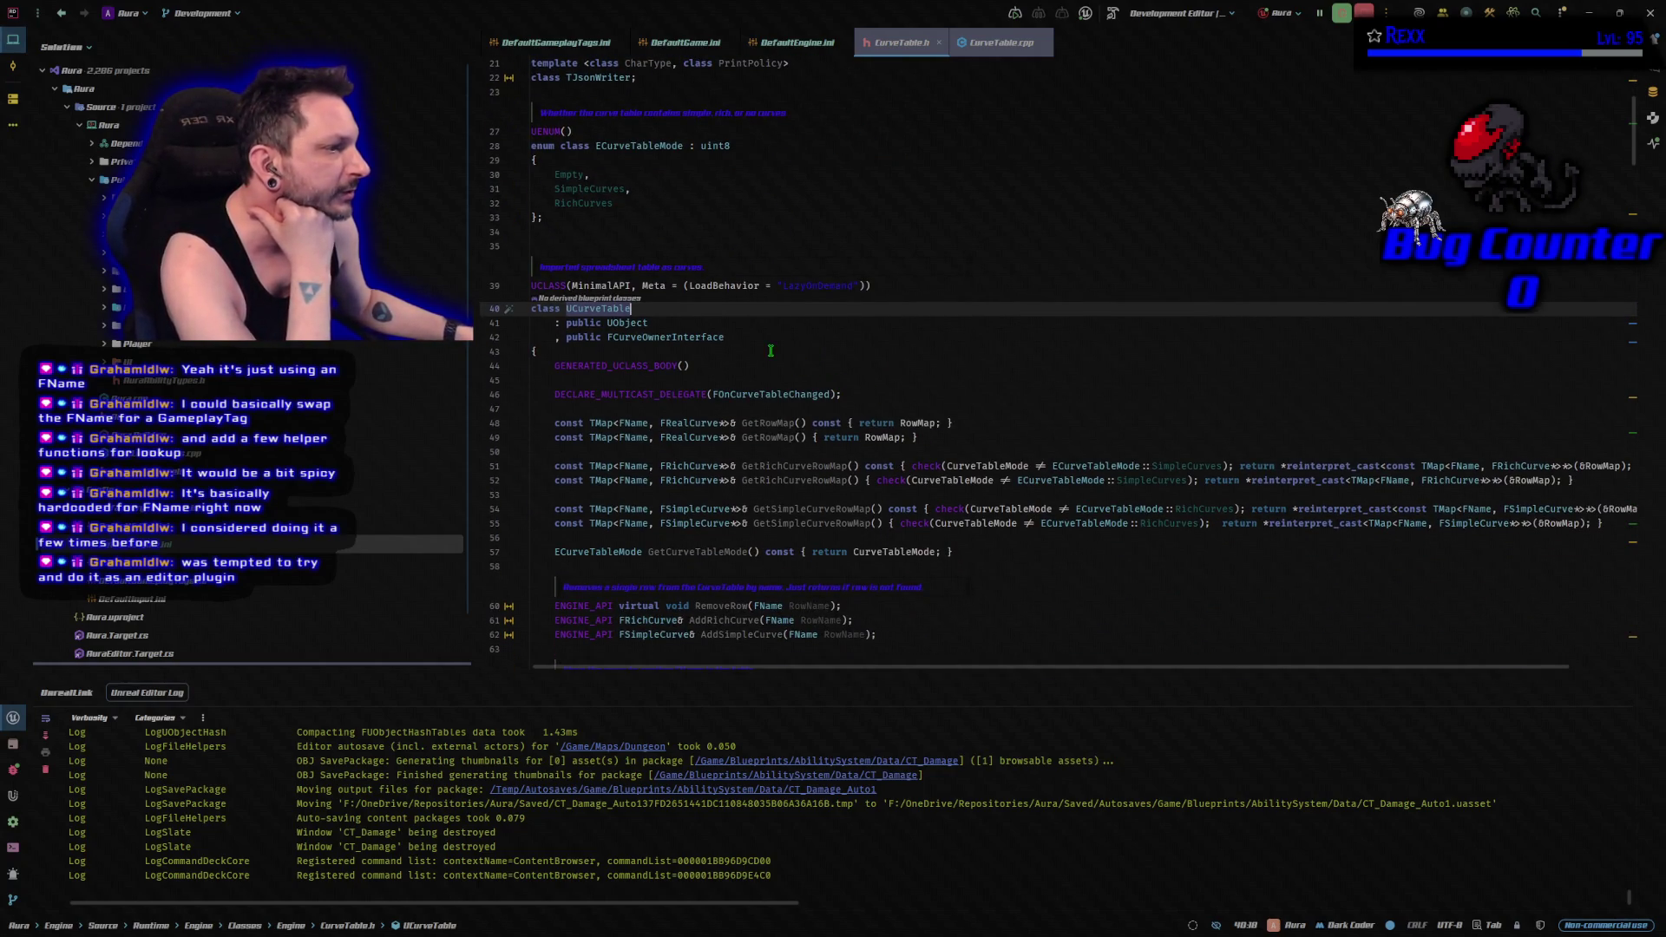
click(760, 376)
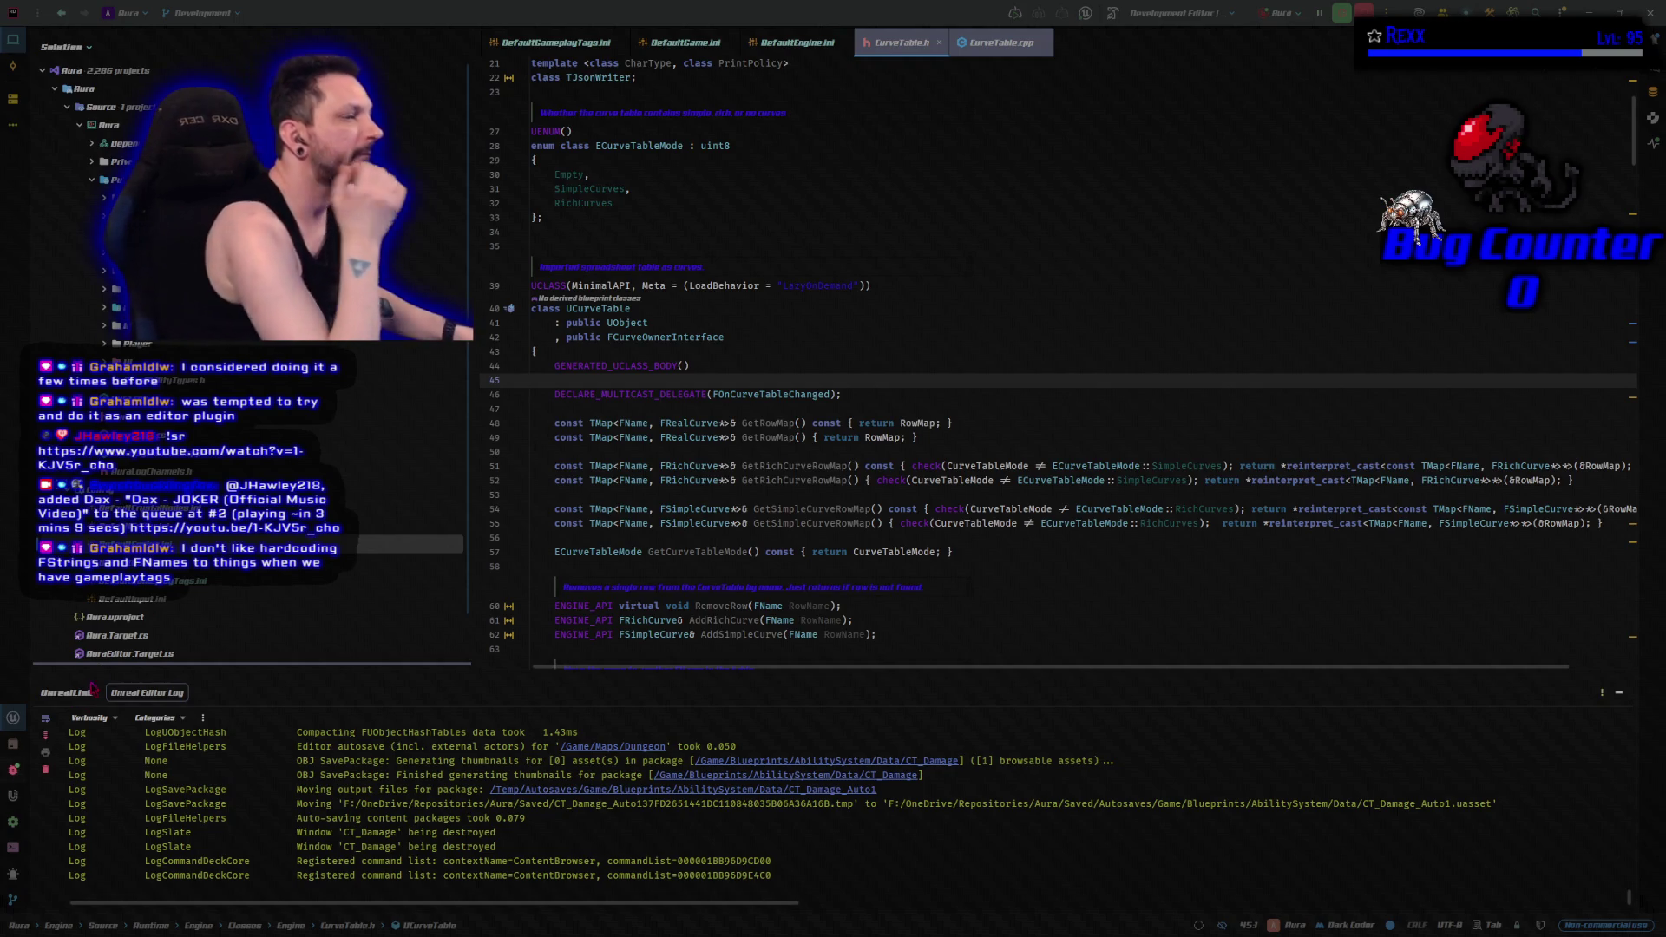
scroll(737, 464, down, 3)
scroll(738, 464, up, 1)
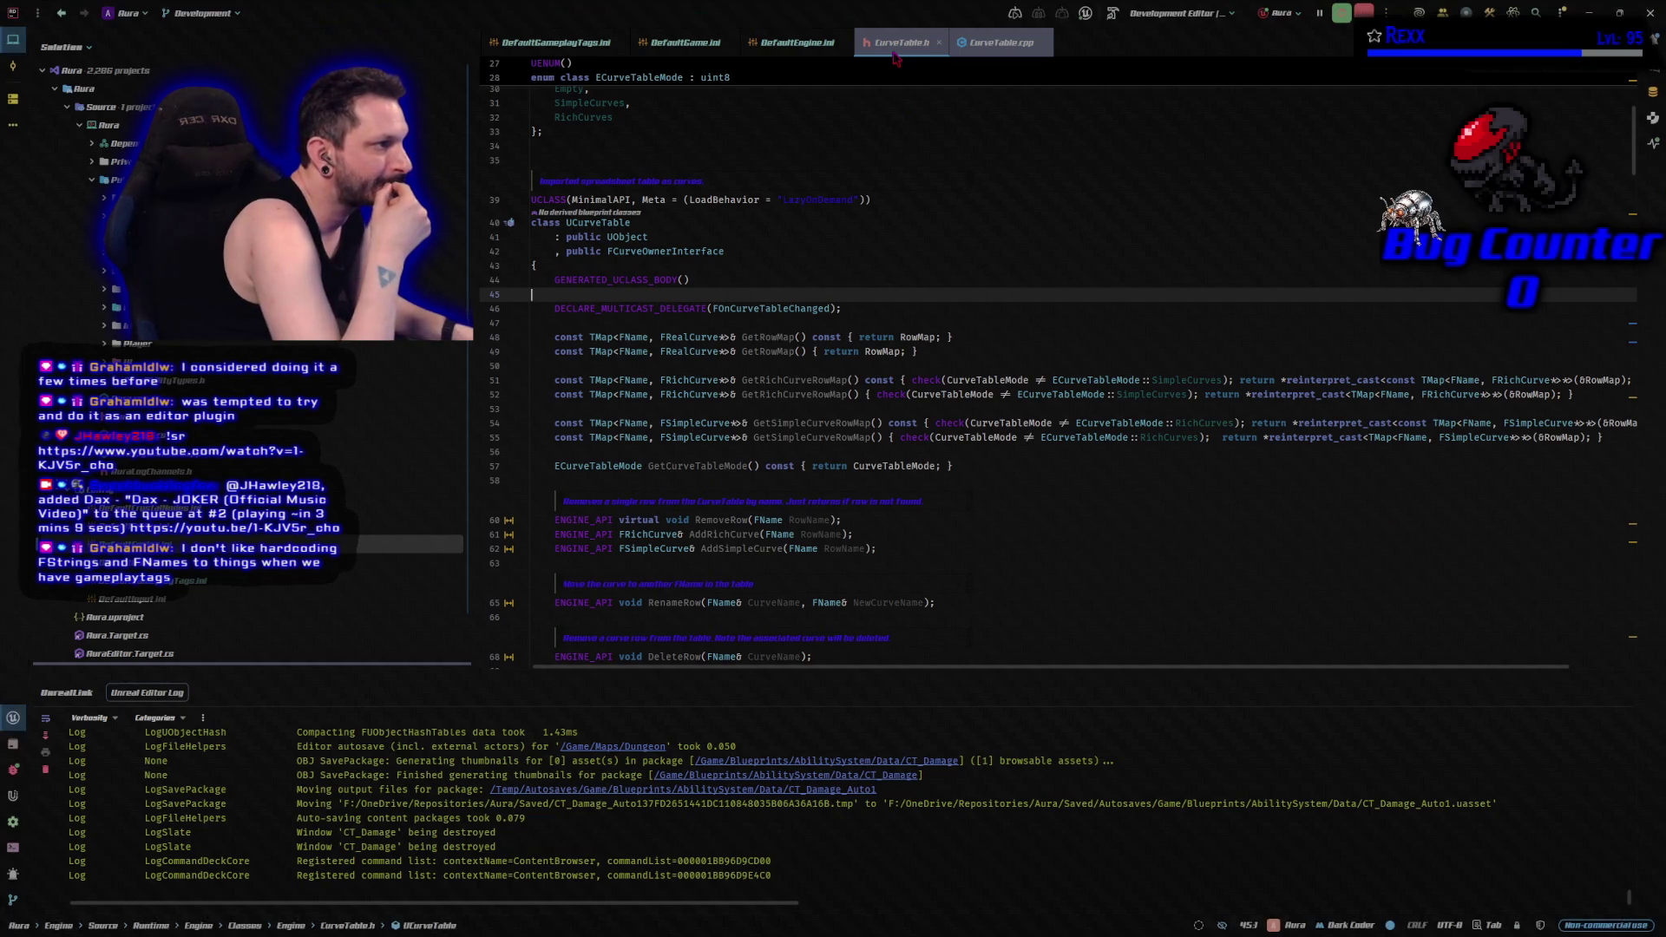
Close the CurveTable.h and CurveTable.cpp tabs, leaving DefaultEngine.ini shown in Rider.
click(939, 41)
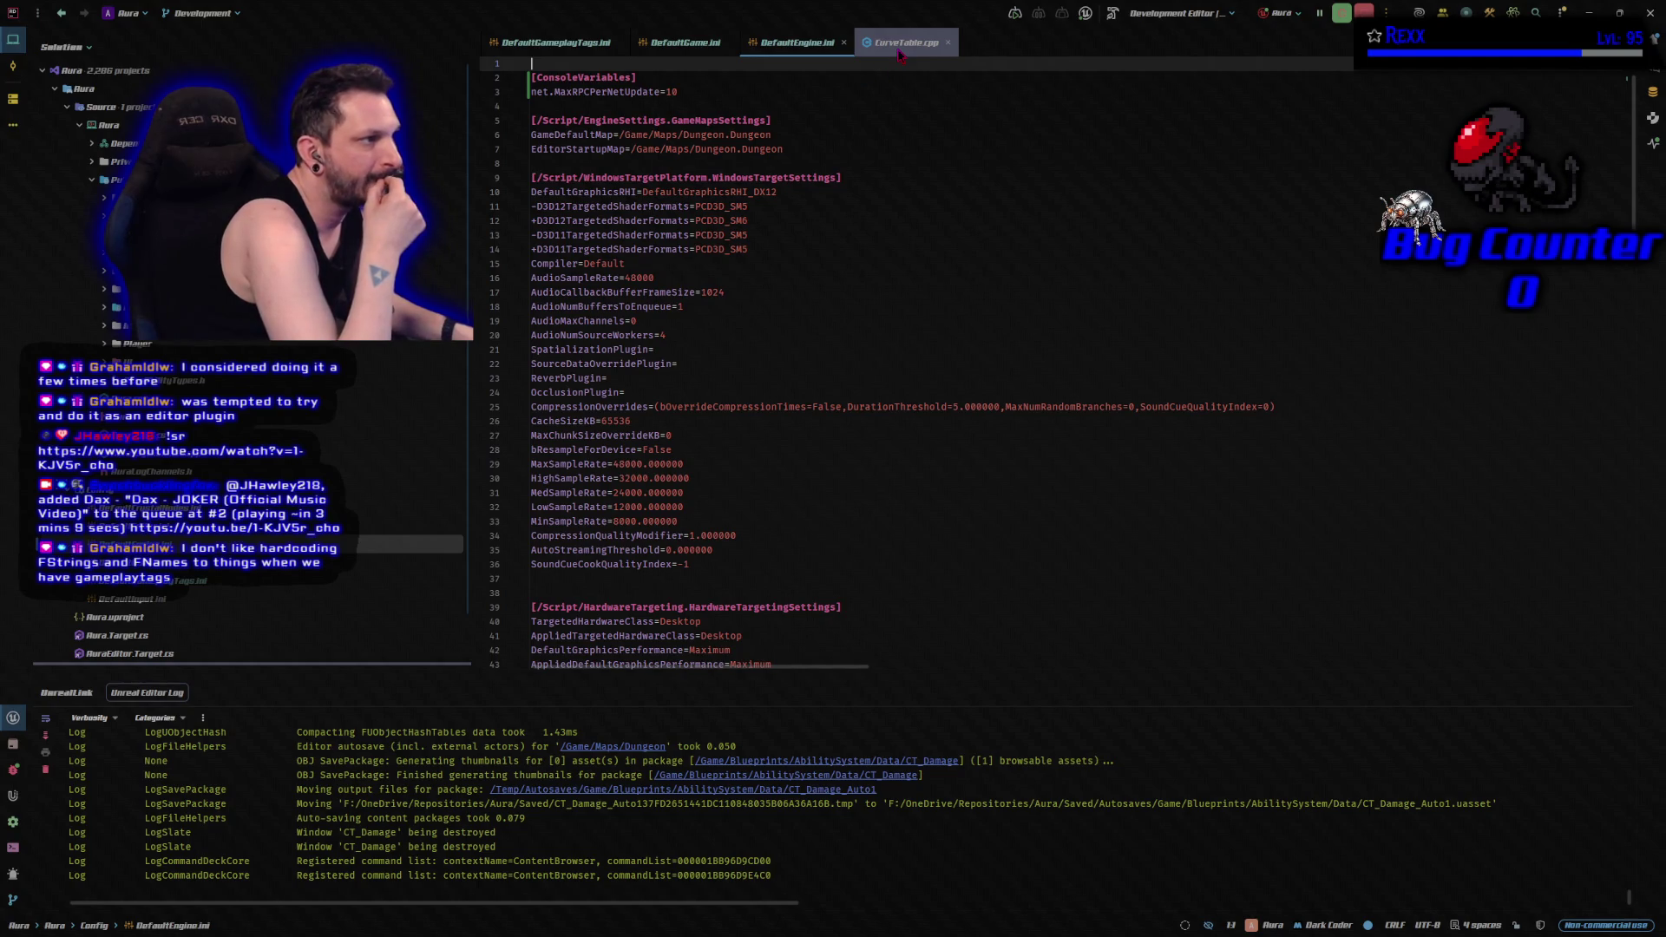
click(948, 42)
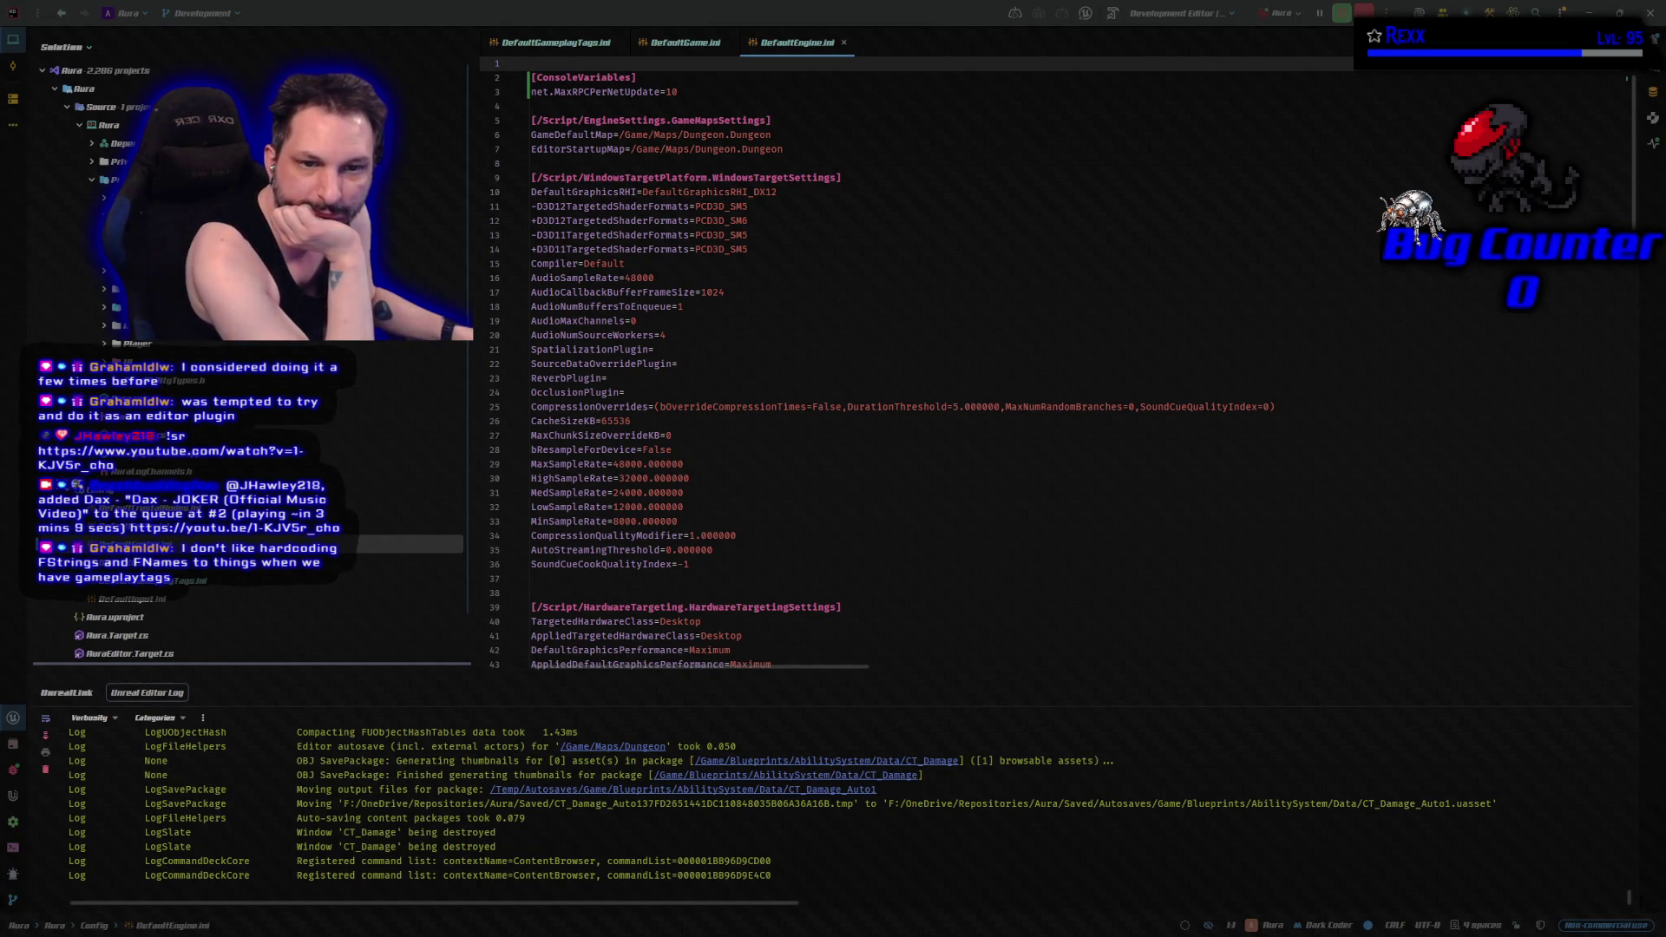
key(alt+Tab)
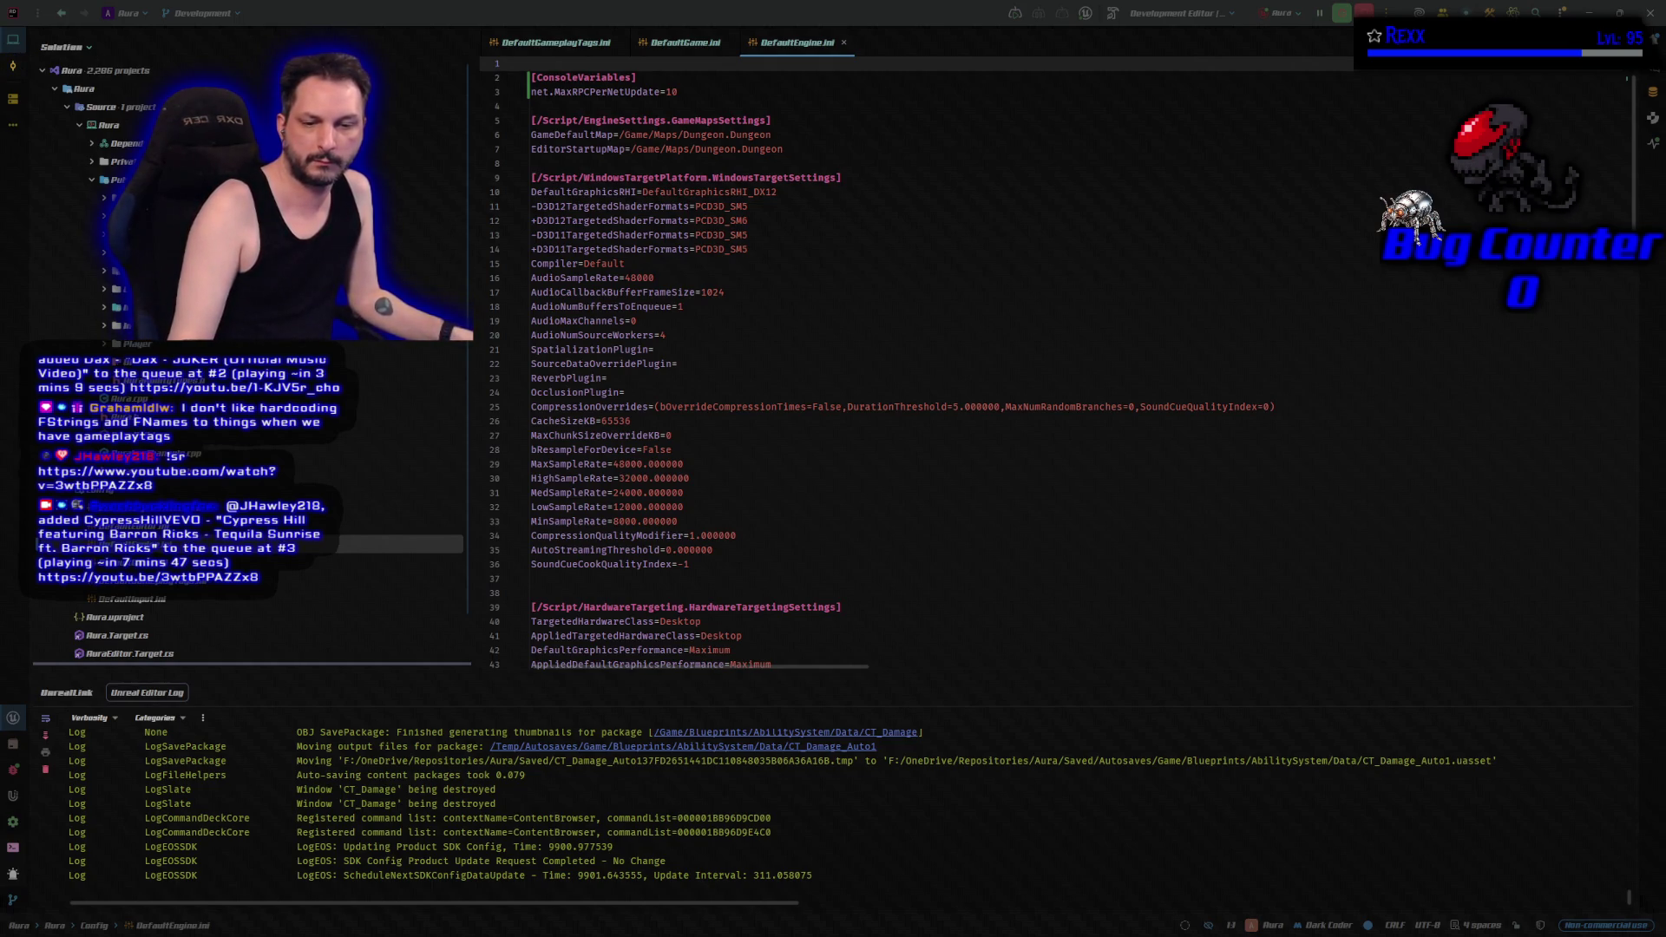
Return to Unreal Editor and compile the GC_ShockBurst gameplay cue.
key(alt+Tab)
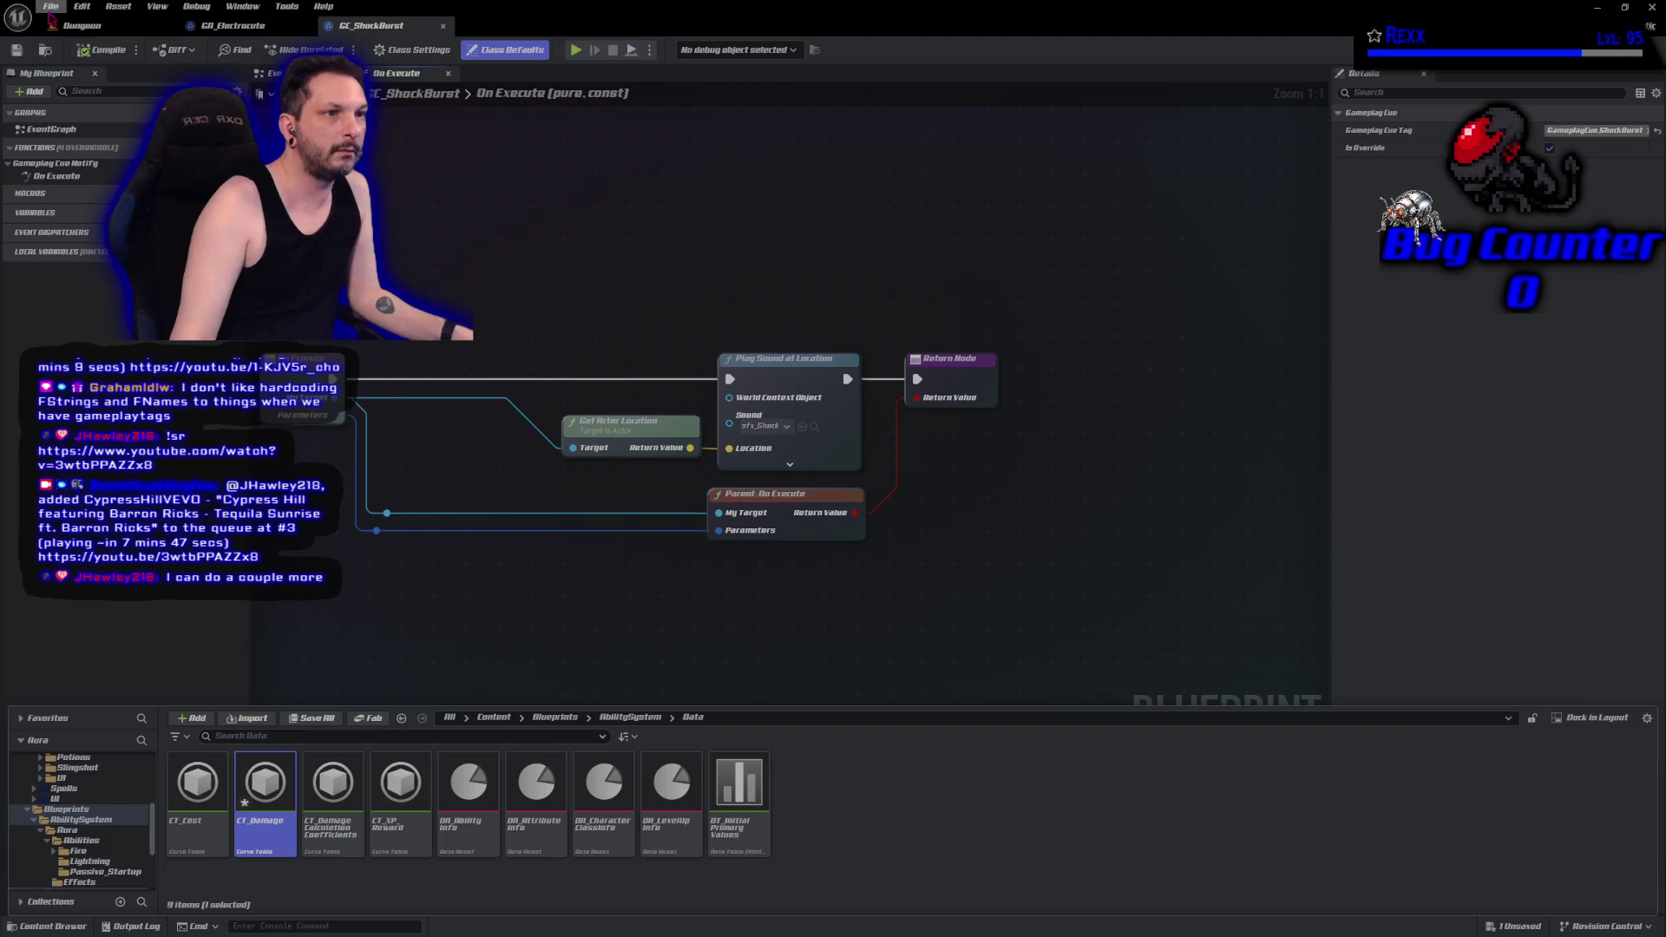
click(102, 50)
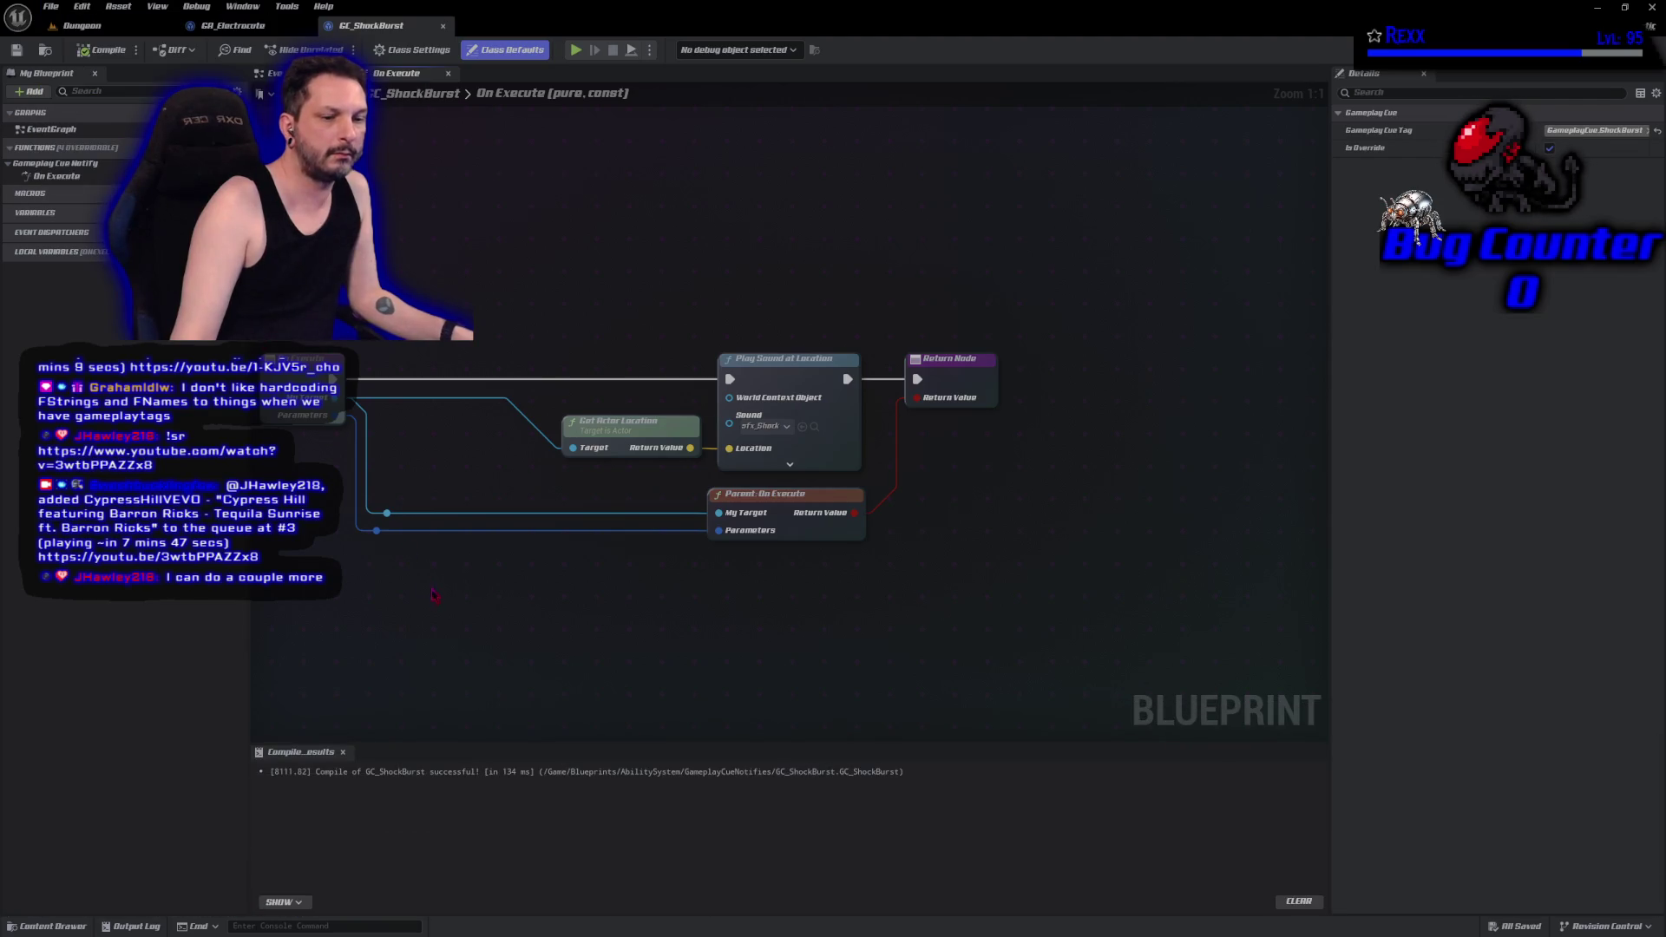